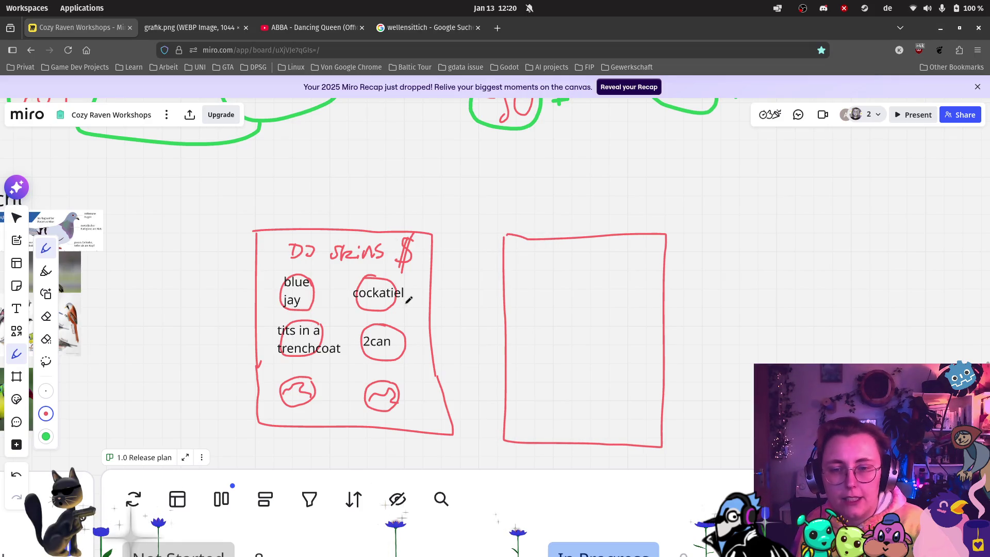
# Draw red price marks: © beside cockatiel, $ beside tits in a trenchcoat, and start one beside 2can.
pyautogui.scroll(5, 407, 287)
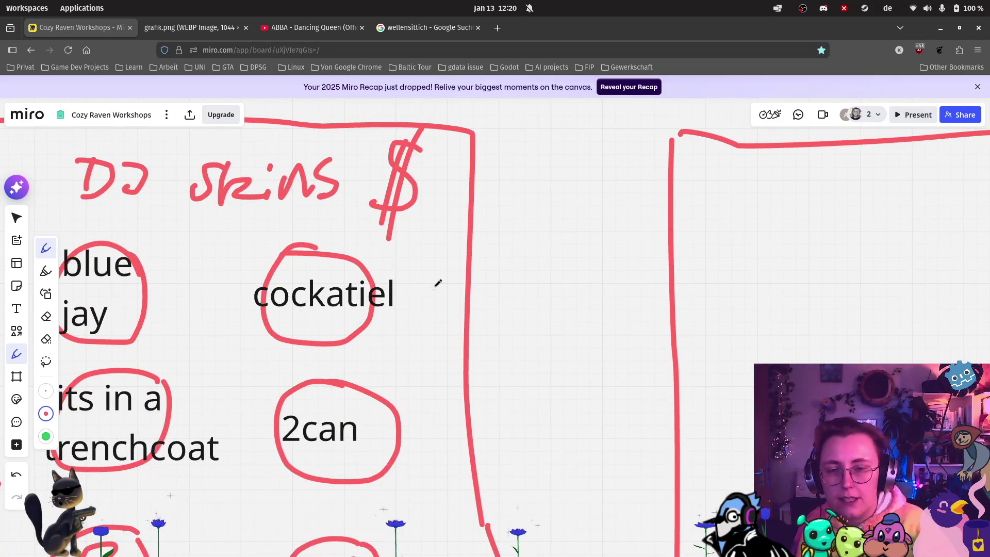
pyautogui.moveTo(413, 279)
pyautogui.mouseDown()
pyautogui.moveTo(443, 302)
pyautogui.moveTo(421, 281)
pyautogui.moveTo(435, 295)
pyautogui.mouseUp()
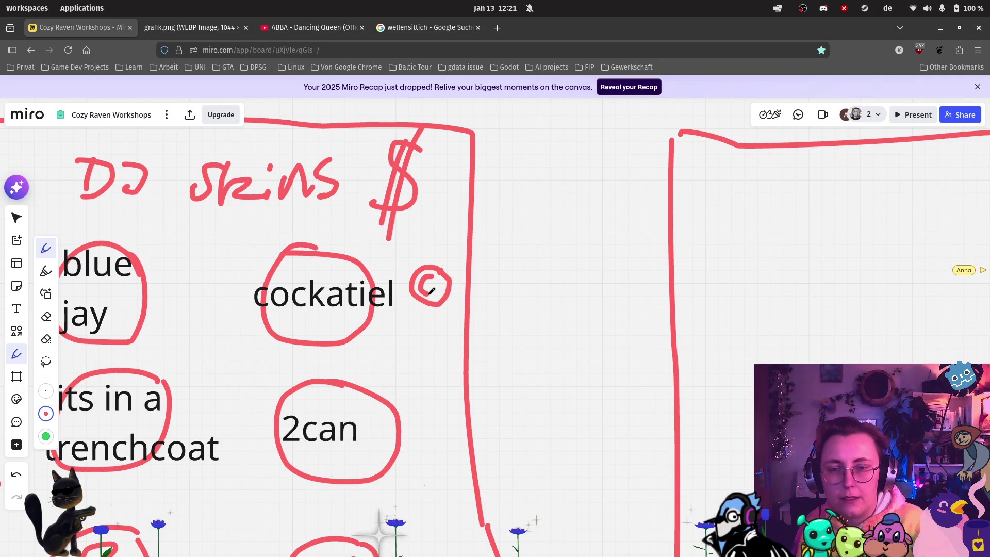
pyautogui.scroll(-3, 420, 380)
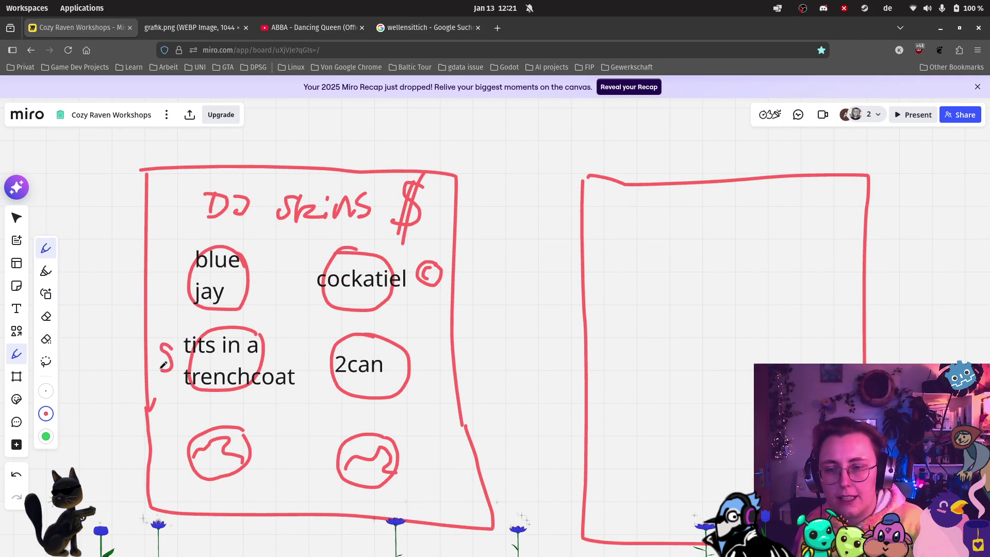
pyautogui.moveTo(163, 338); pyautogui.dragTo(165, 378)
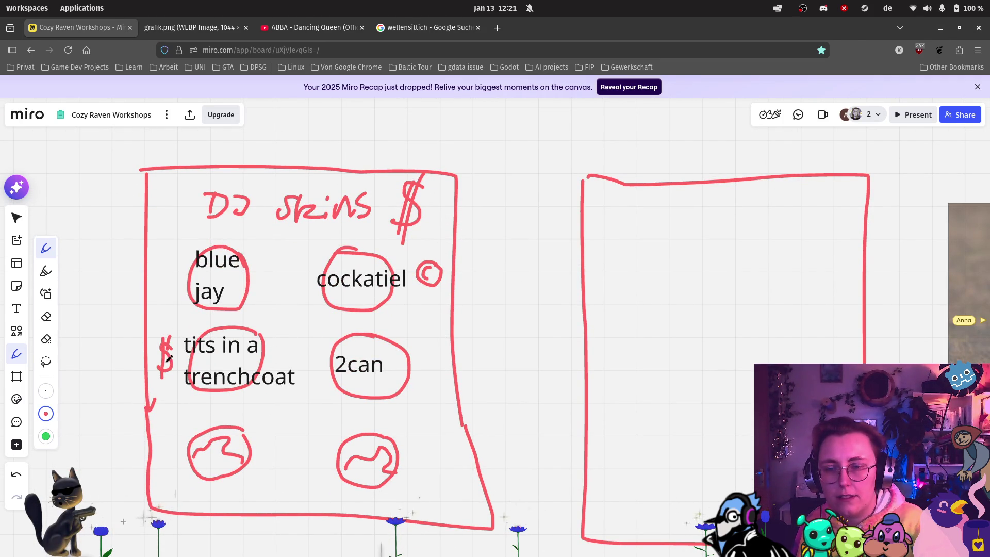
pyautogui.moveTo(435, 344)
pyautogui.mouseDown()
pyautogui.moveTo(416, 346)
pyautogui.moveTo(432, 363)
pyautogui.moveTo(419, 366)
pyautogui.mouseUp()
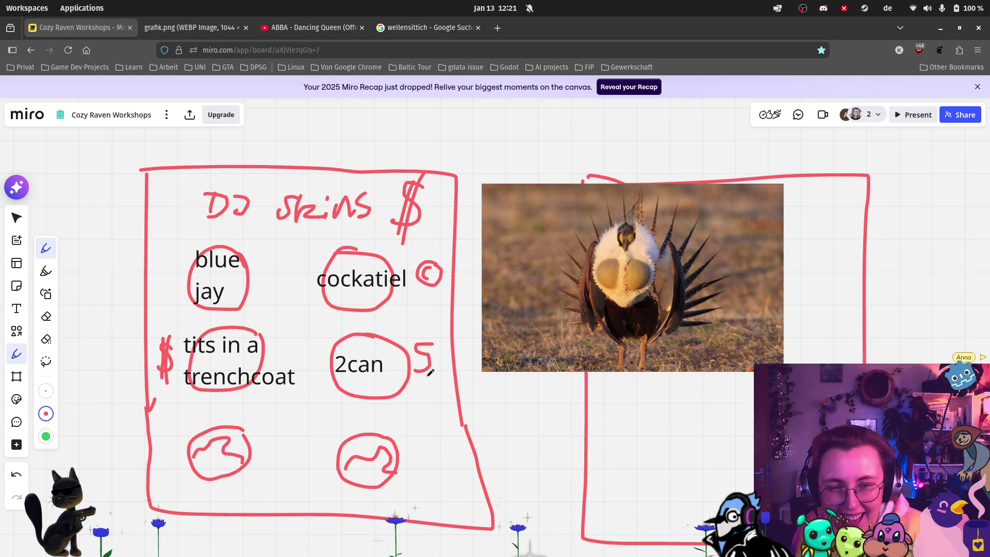
# Zoom over the grouse photo, then stroke the 5 beside 2can into a $ and undo it.
pyautogui.scroll(5, 757, 272)
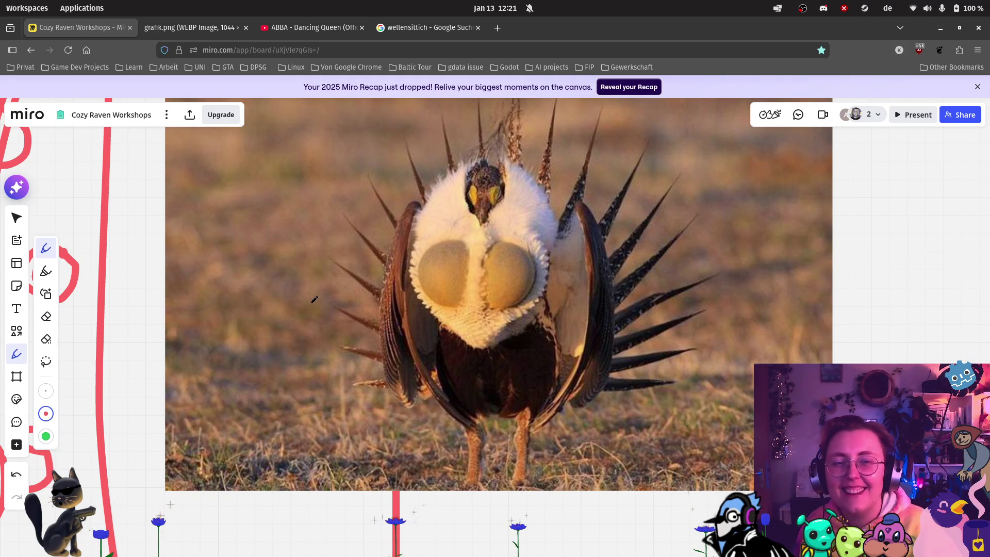
pyautogui.scroll(-4, 305, 305)
pyautogui.scroll(-1, 246, 330)
pyautogui.hscroll(-6, 361, 299)
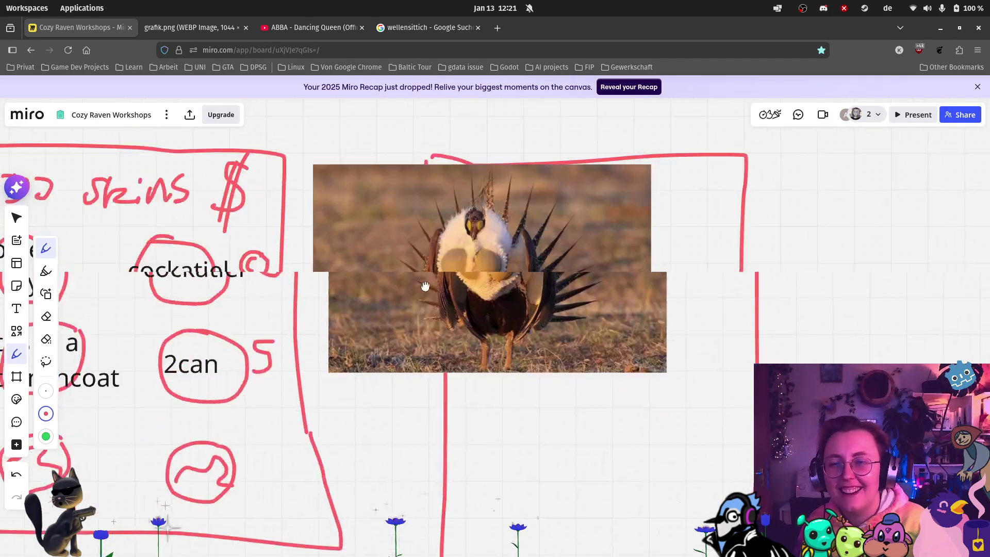
pyautogui.moveTo(480, 310); pyautogui.dragTo(475, 356)
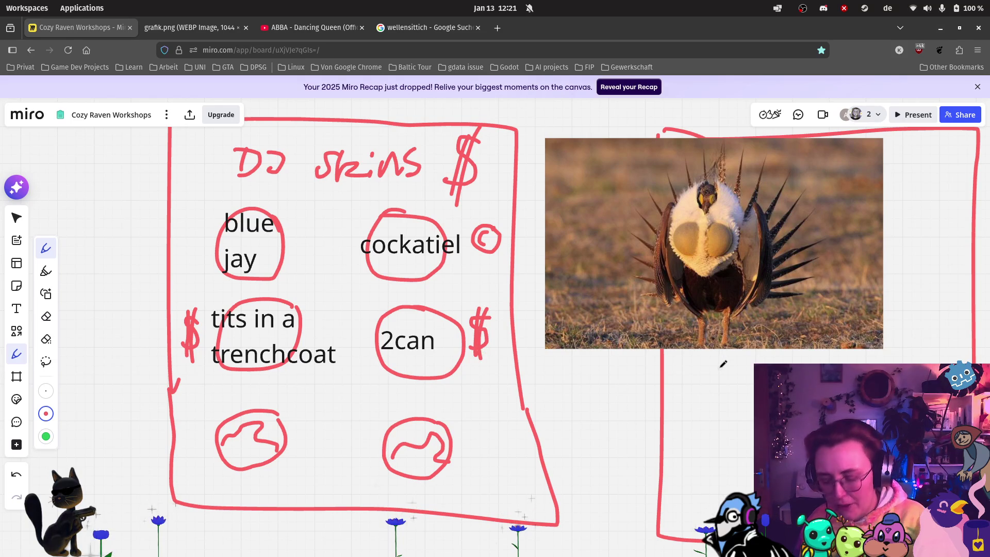
pyautogui.hotkey('ctrl', 'z')
pyautogui.hotkey('ctrl', 'z')
pyautogui.hotkey('ctrl', 'z')
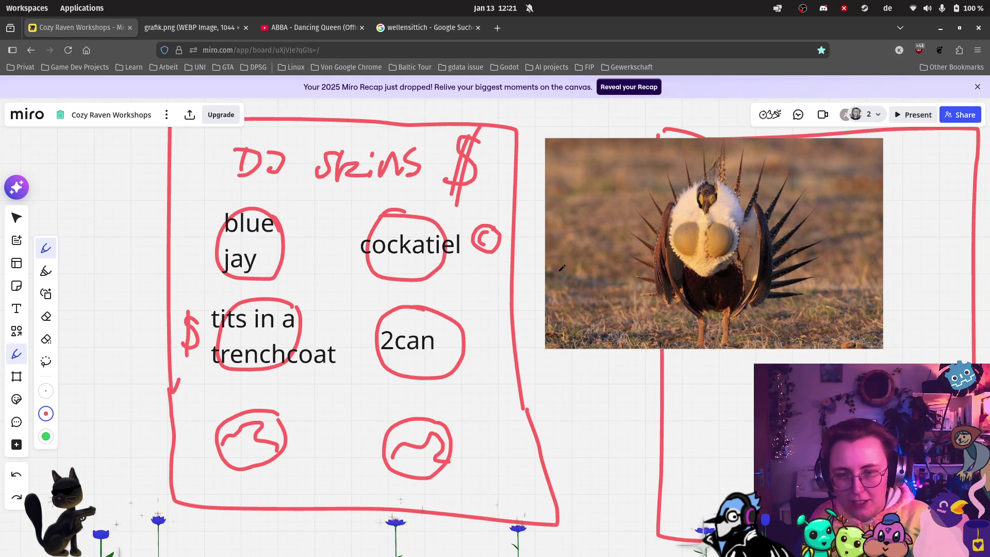
# Undo the dollar strokes and draw € signs after the DJ skins title, beside tits in a trenchcoat and 2can.
pyautogui.hotkey('ctrl', 'z')
pyautogui.hotkey('ctrl', 'z')
pyautogui.hotkey('ctrl', 'z')
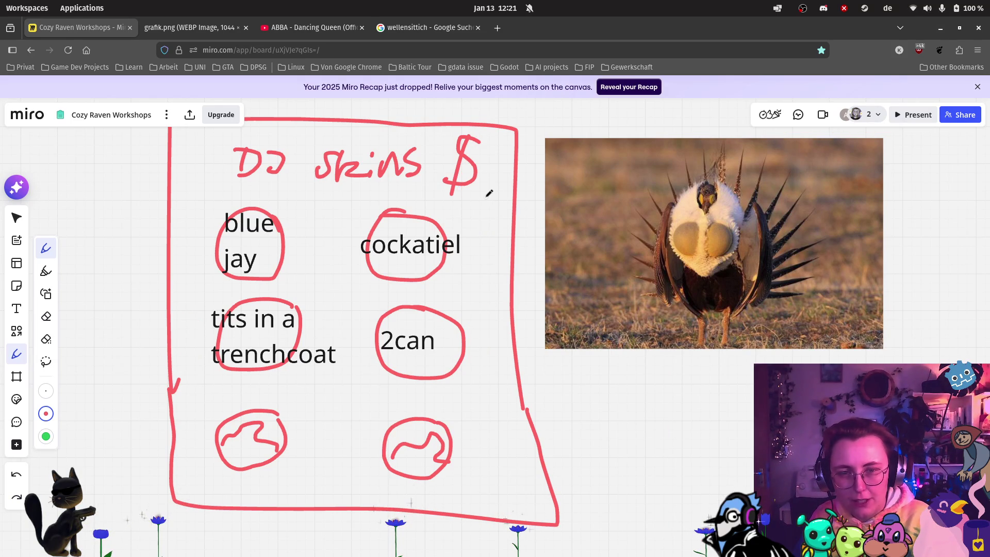
pyautogui.moveTo(475, 150)
pyautogui.mouseDown()
pyautogui.moveTo(472, 188)
pyautogui.moveTo(460, 170)
pyautogui.mouseUp()
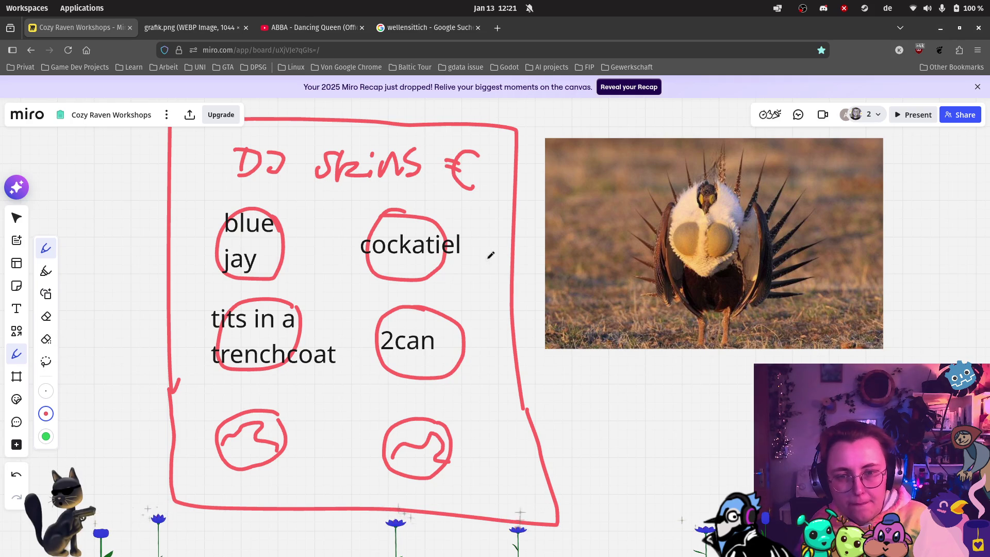
pyautogui.moveTo(496, 235)
pyautogui.mouseDown()
pyautogui.moveTo(478, 243)
pyautogui.moveTo(496, 226)
pyautogui.moveTo(478, 249)
pyautogui.mouseUp()
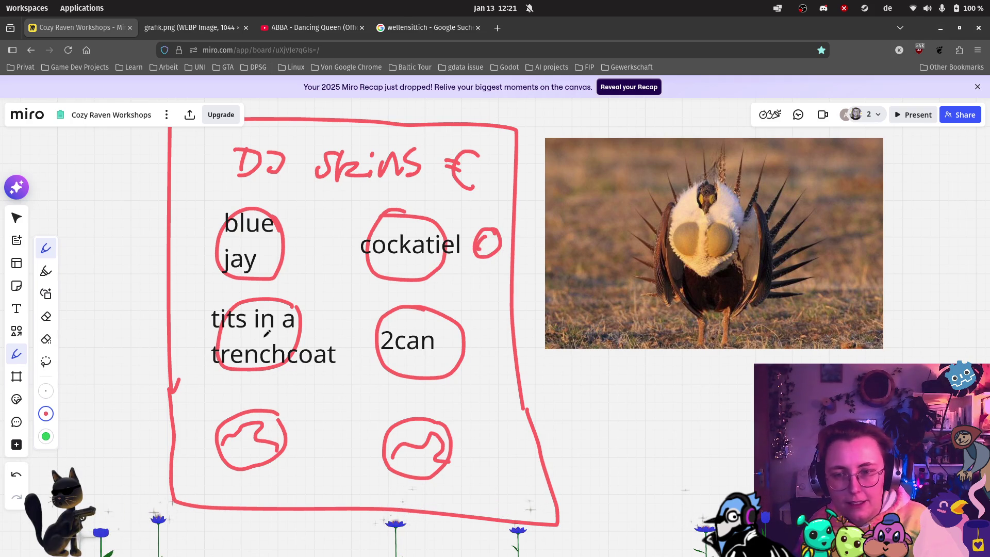
pyautogui.moveTo(200, 325)
pyautogui.mouseDown()
pyautogui.moveTo(192, 320)
pyautogui.moveTo(188, 331)
pyautogui.mouseUp()
pyautogui.moveTo(498, 330)
pyautogui.mouseDown()
pyautogui.moveTo(484, 334)
pyautogui.moveTo(499, 355)
pyautogui.moveTo(477, 342)
pyautogui.mouseUp()
pyautogui.scroll(-5, 516, 353)
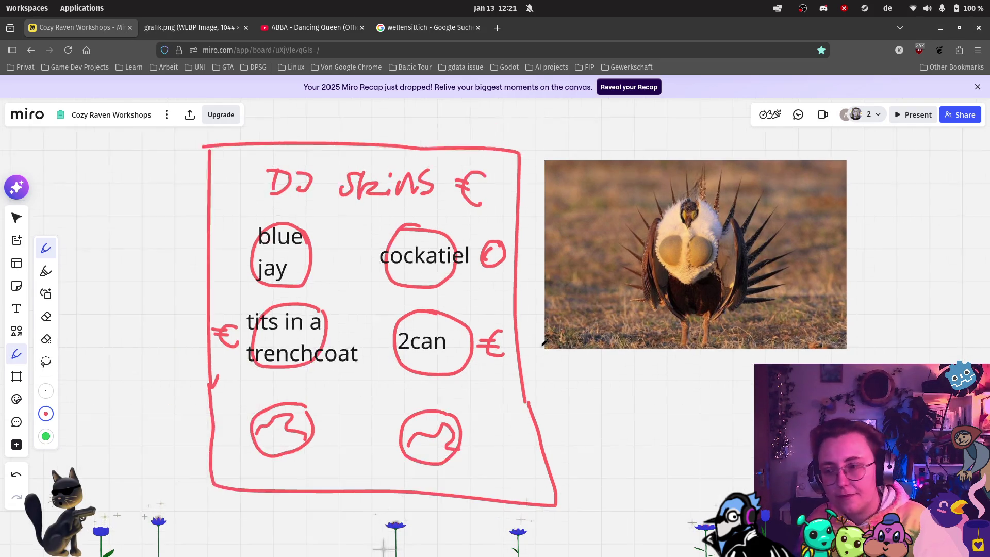
pyautogui.moveTo(625, 363)
pyautogui.mouseDown()
pyautogui.moveTo(623, 307)
pyautogui.moveTo(659, 289)
pyautogui.moveTo(643, 257)
pyautogui.moveTo(550, 254)
pyautogui.moveTo(494, 293)
pyautogui.mouseUp()
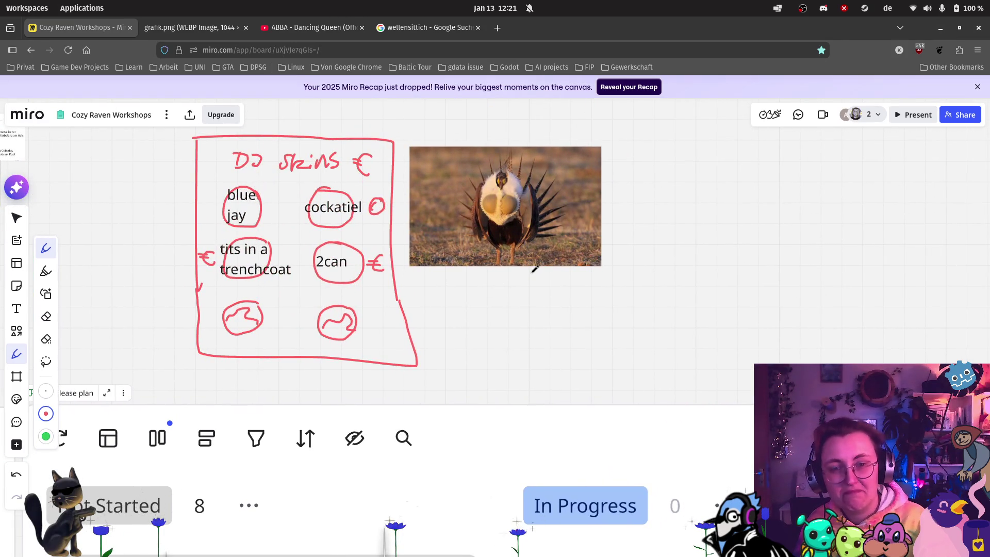
# Erase the circled © beside cockatiel and redraw it as a € sign.
pyautogui.scroll(-2, 534, 269)
pyautogui.scroll(-3, 539, 269)
pyautogui.scroll(-2, 536, 270)
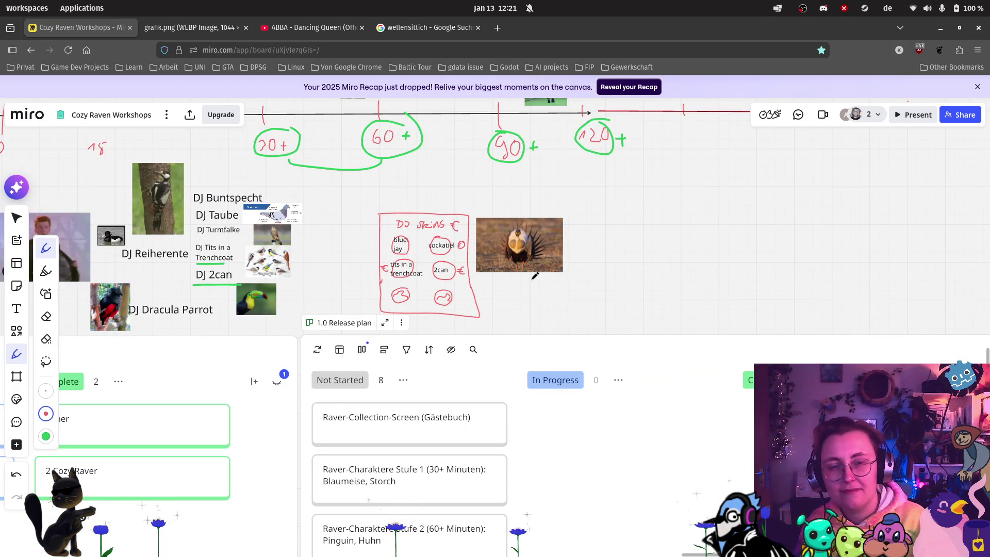
pyautogui.scroll(5, 448, 222)
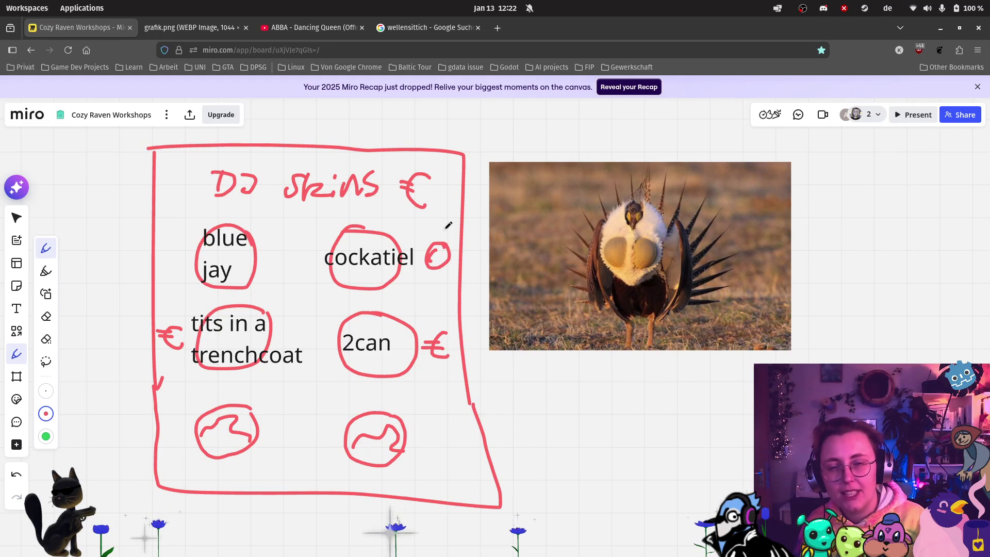
pyautogui.scroll(-1, 448, 226)
pyautogui.scroll(6, 433, 237)
pyautogui.scroll(-3, 421, 249)
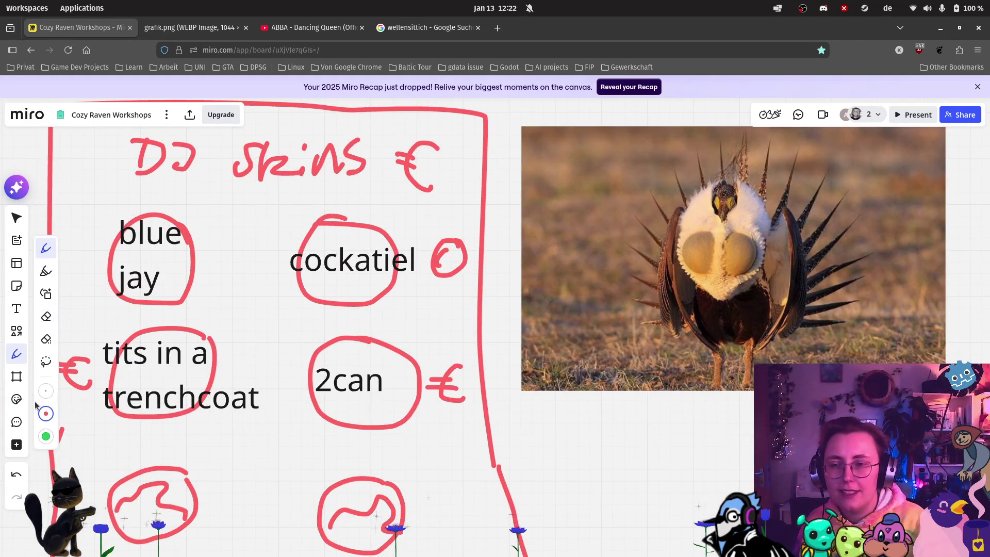
pyautogui.click(46, 317)
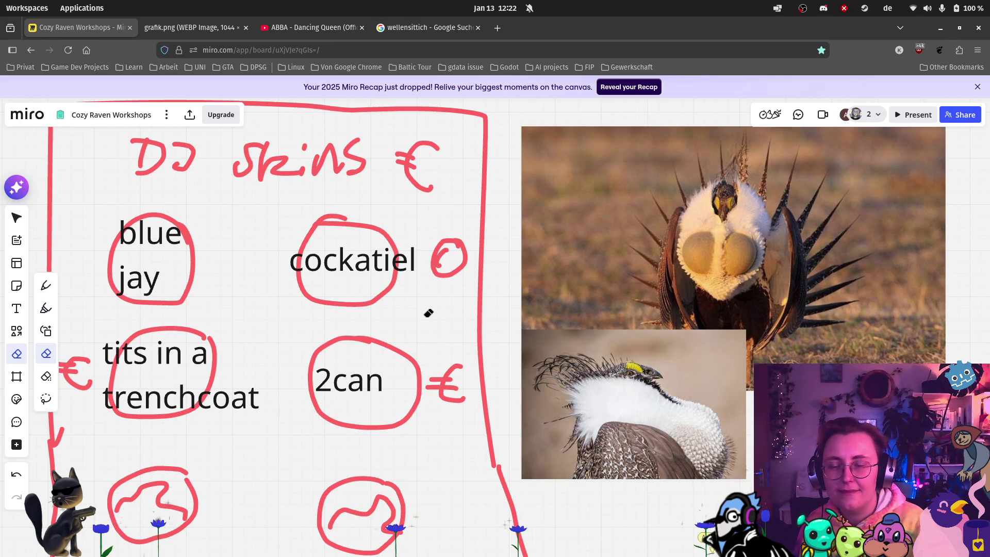
pyautogui.moveTo(453, 243); pyautogui.dragTo(438, 255)
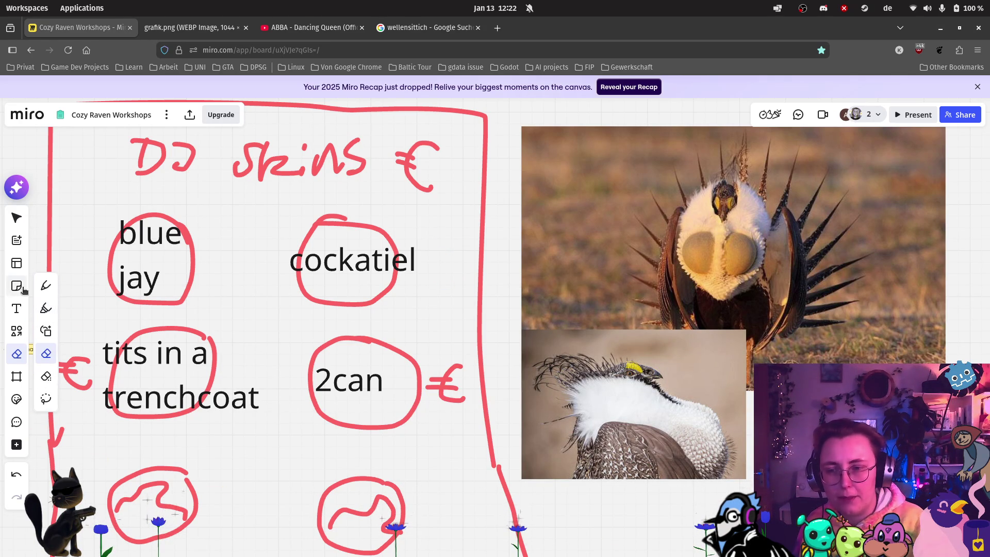
pyautogui.click(46, 285)
pyautogui.moveTo(436, 250)
pyautogui.mouseDown()
pyautogui.moveTo(449, 291)
pyautogui.moveTo(424, 264)
pyautogui.moveTo(450, 265)
pyautogui.mouseUp()
pyautogui.scroll(-3, 515, 362)
pyautogui.scroll(-2, 514, 356)
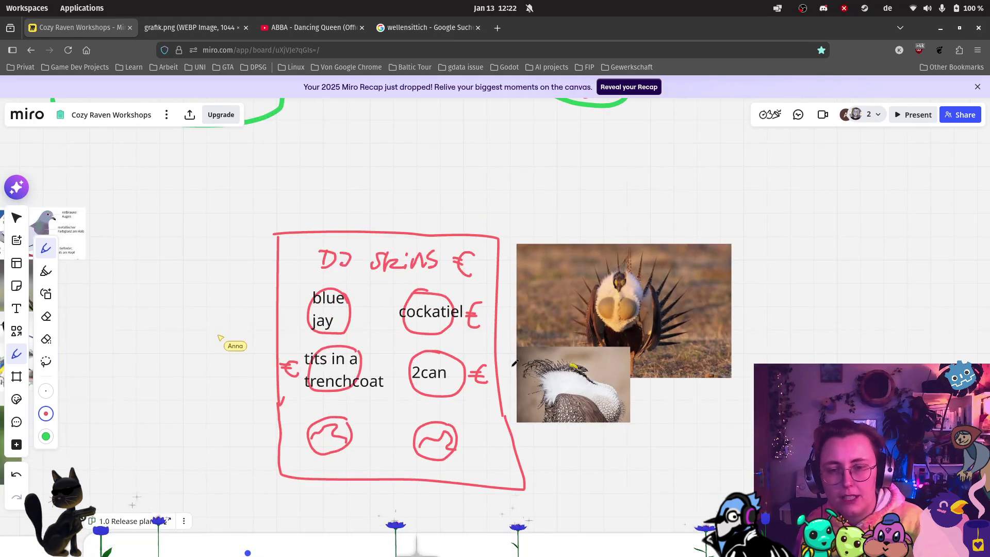
# Outline a red box to the right of the grouse photos.
pyautogui.scroll(-2, 500, 369)
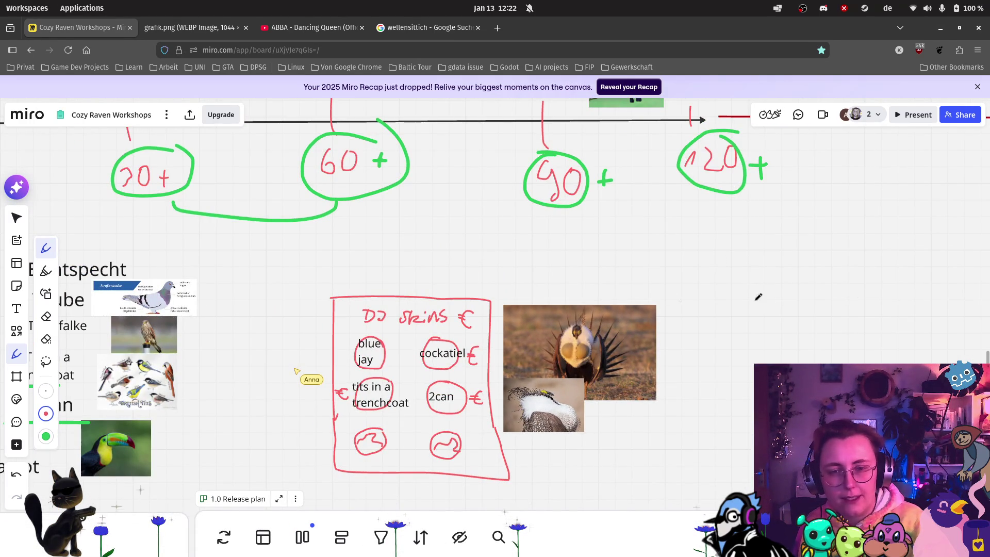
pyautogui.moveTo(708, 300); pyautogui.dragTo(699, 396)
pyautogui.moveTo(708, 298)
pyautogui.mouseDown()
pyautogui.moveTo(819, 295)
pyautogui.moveTo(815, 364)
pyautogui.moveTo(699, 396)
pyautogui.mouseUp()
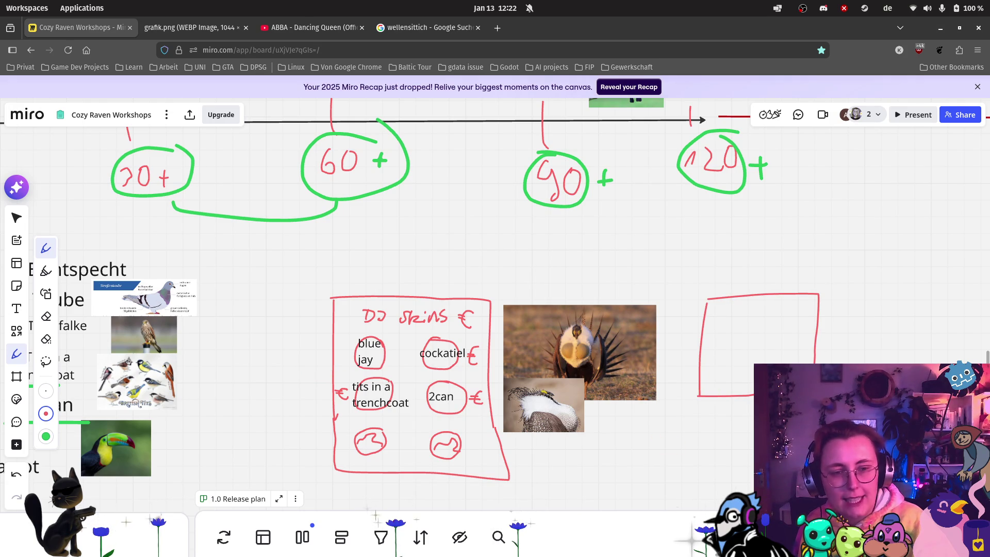
# Zoom and pan right until the empty red box fills the view.
pyautogui.scroll(3, 846, 310)
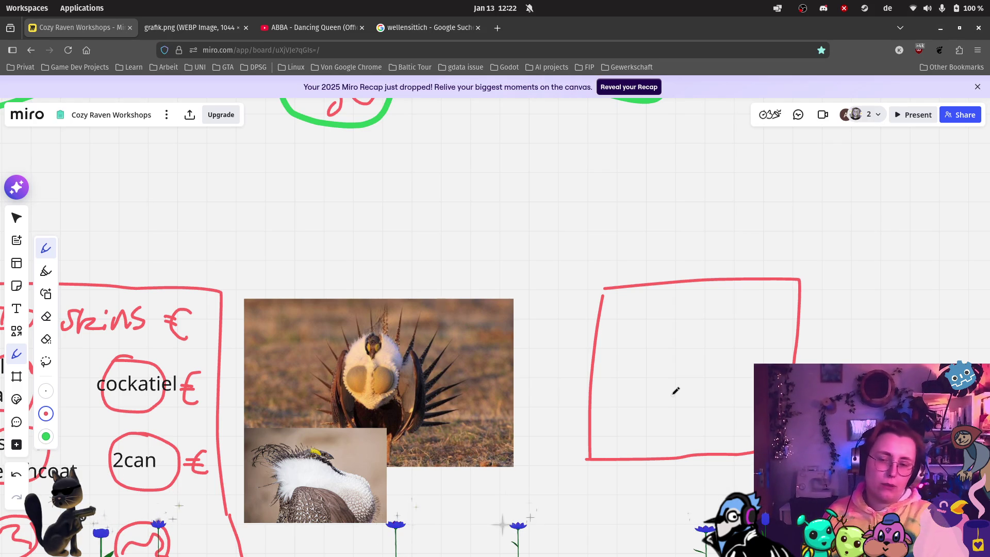
pyautogui.scroll(-3, 272, 413)
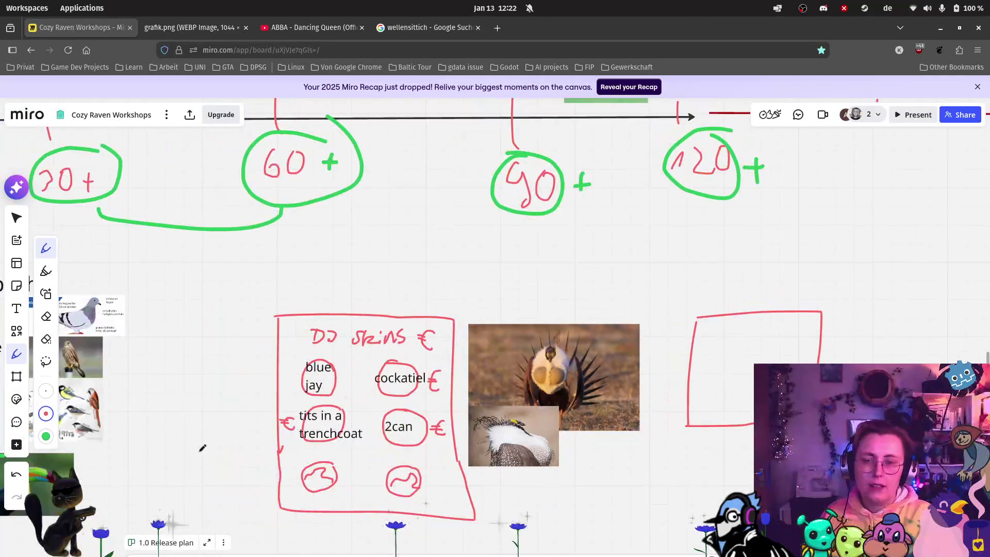
pyautogui.scroll(3, 380, 417)
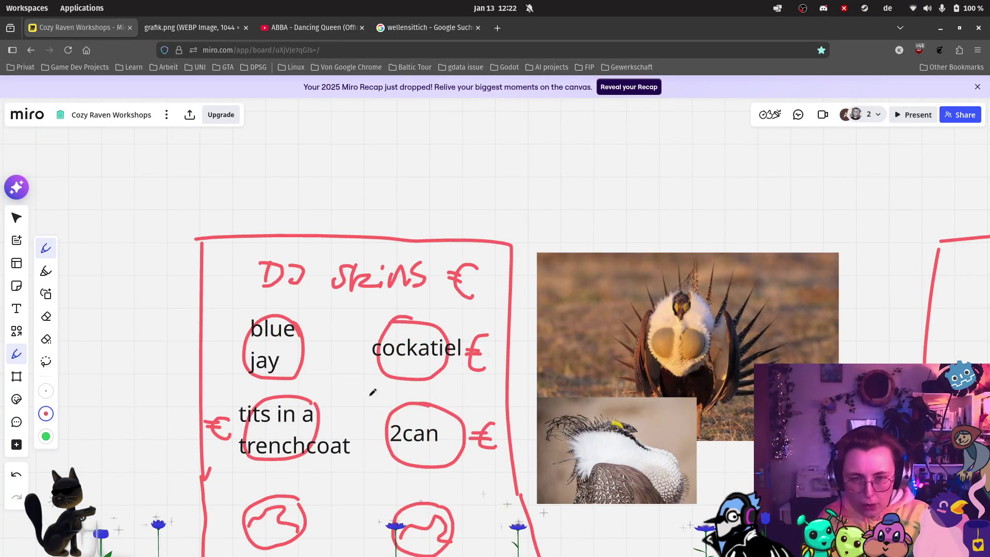
pyautogui.scroll(-3, 557, 516)
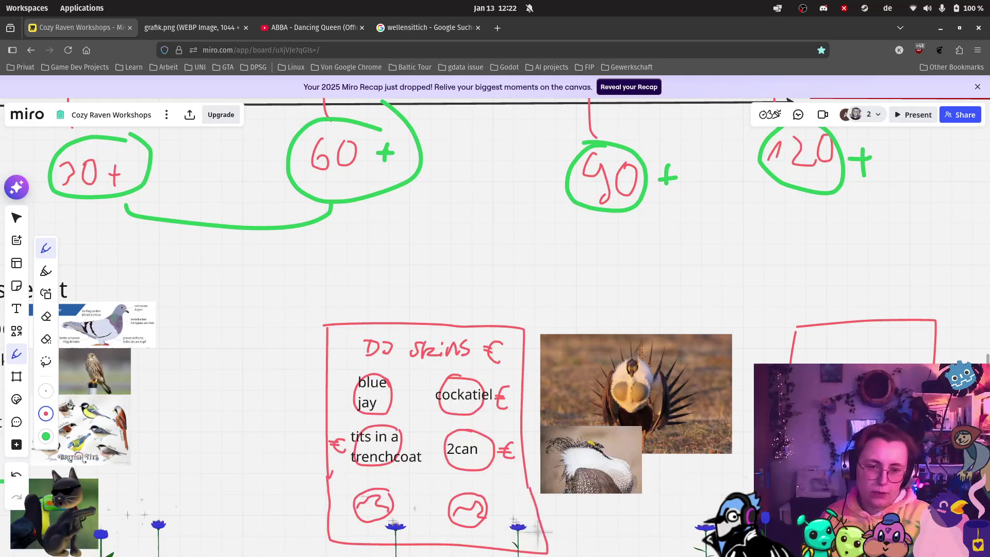
pyautogui.hscroll(5, 529, 416)
pyautogui.scroll(2, 124, 391)
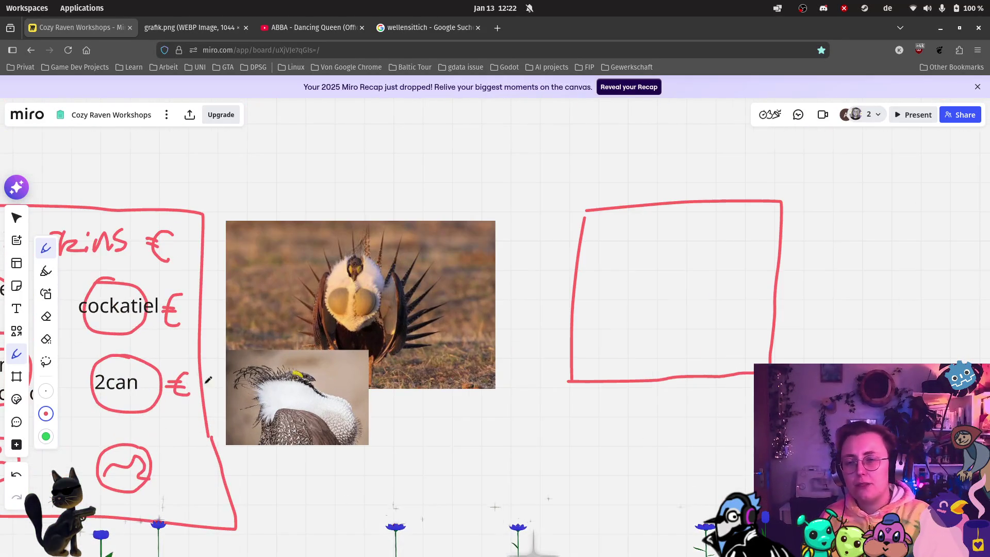
pyautogui.hscroll(-5, 124, 391)
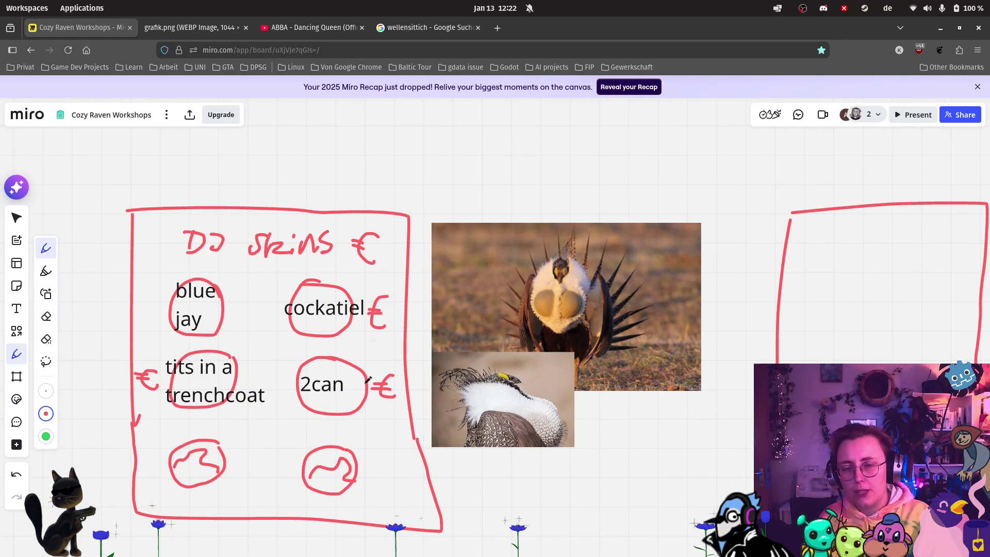
pyautogui.scroll(2, 254, 431)
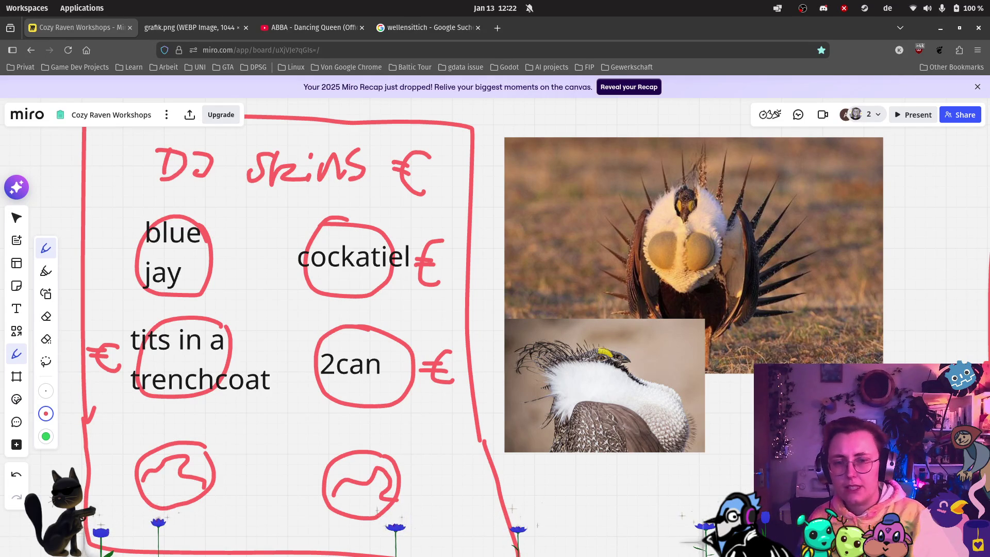
pyautogui.hscroll(10, 385, 404)
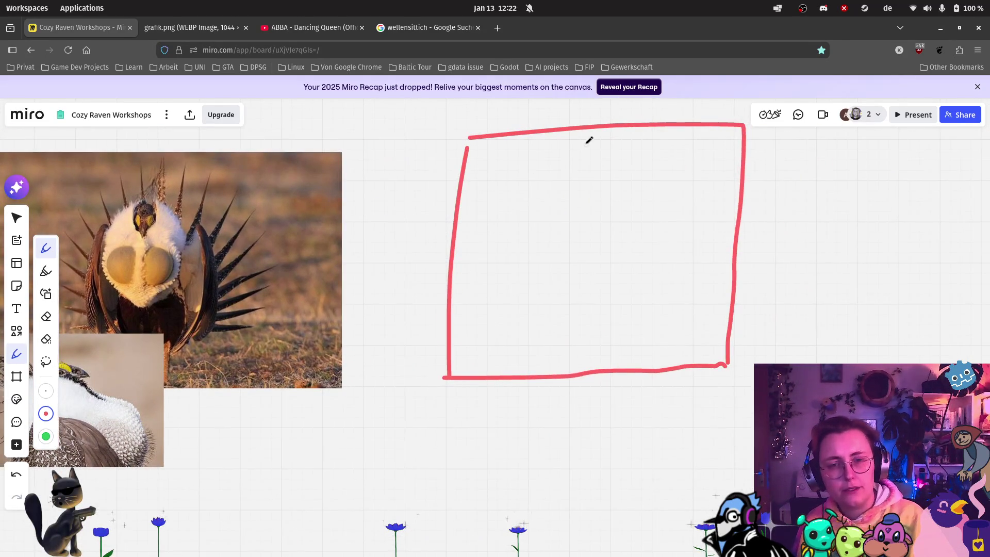
# Handwrite the 'DJ Custom' heading at the top of the red box.
pyautogui.scroll(1, 586, 142)
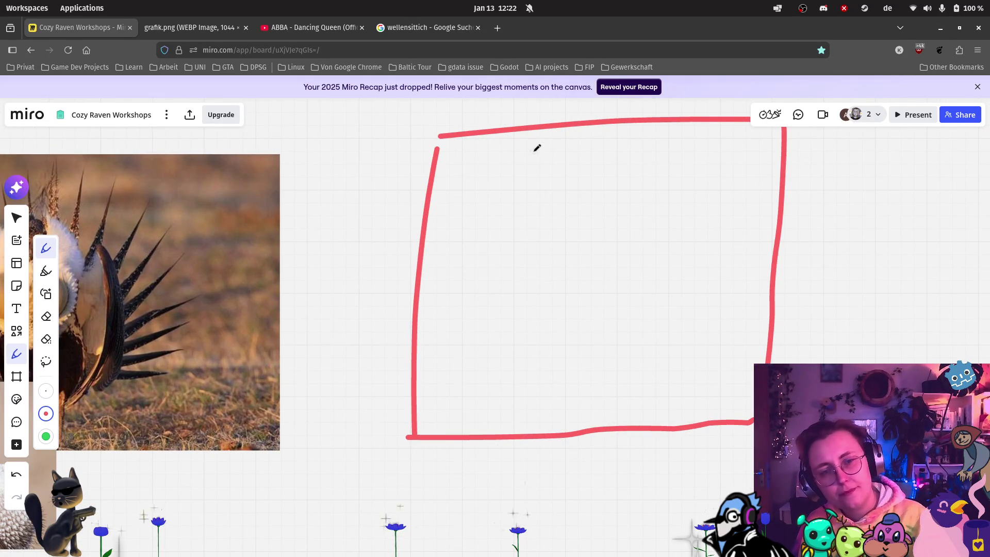
pyautogui.moveTo(519, 143)
pyautogui.mouseDown()
pyautogui.moveTo(522, 178)
pyautogui.moveTo(484, 187)
pyautogui.mouseUp()
pyautogui.moveTo(550, 147); pyautogui.dragTo(565, 168)
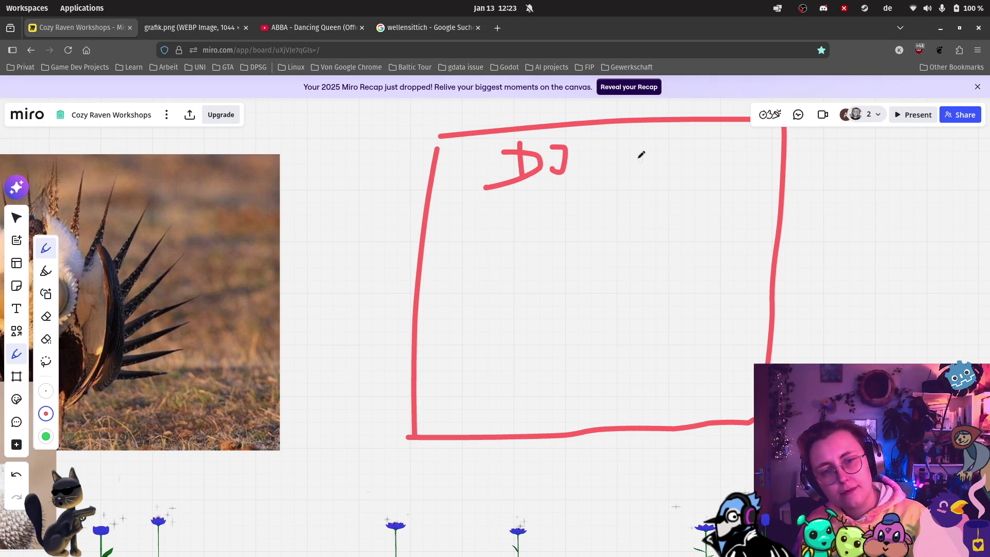
pyautogui.moveTo(620, 137)
pyautogui.mouseDown()
pyautogui.moveTo(624, 164)
pyautogui.moveTo(652, 164)
pyautogui.mouseUp()
pyautogui.moveTo(672, 132)
pyautogui.mouseDown()
pyautogui.moveTo(685, 167)
pyautogui.moveTo(714, 169)
pyautogui.mouseUp()
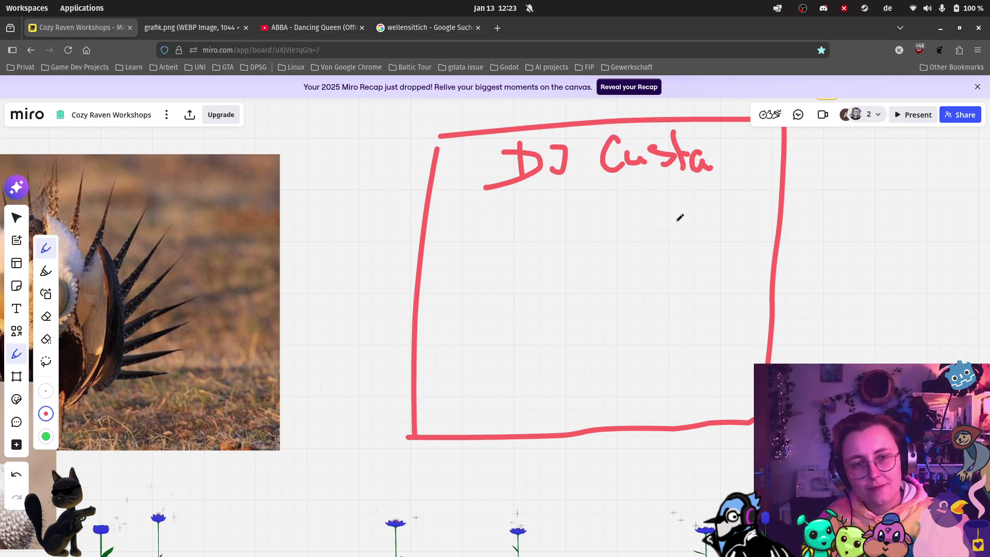
pyautogui.moveTo(705, 165); pyautogui.dragTo(737, 160)
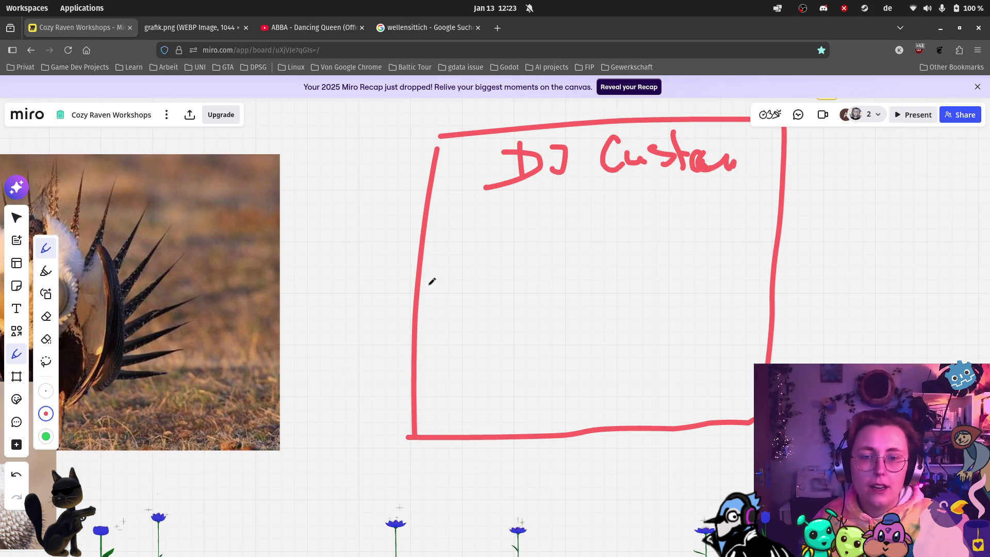
# Draw an avatar circle with an eye and three slider lines beside it.
pyautogui.moveTo(494, 225)
pyautogui.mouseDown()
pyautogui.moveTo(470, 223)
pyautogui.moveTo(509, 280)
pyautogui.moveTo(487, 228)
pyautogui.moveTo(497, 258)
pyautogui.moveTo(490, 274)
pyautogui.mouseUp()
pyautogui.click(474, 257)
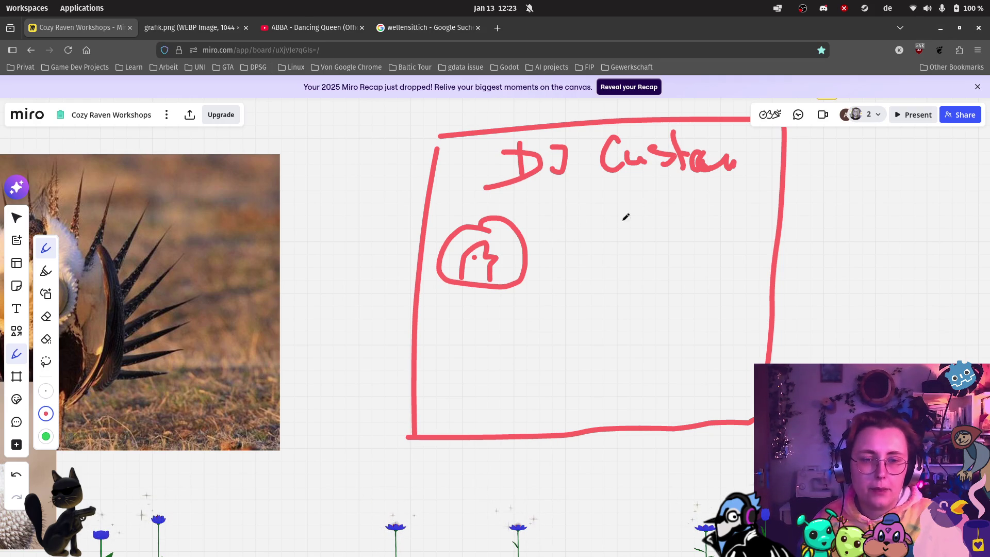
pyautogui.moveTo(561, 233); pyautogui.dragTo(753, 226)
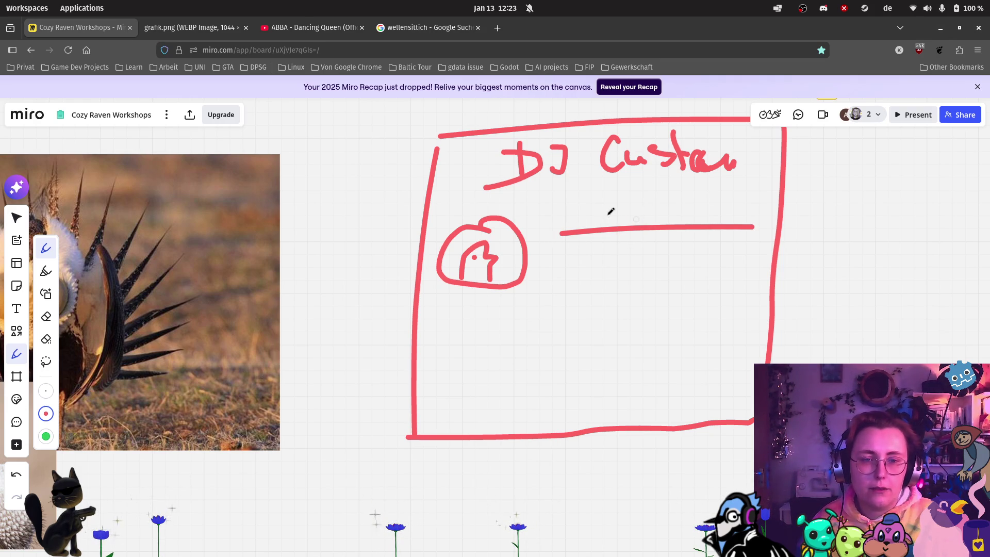
pyautogui.moveTo(571, 258); pyautogui.dragTo(738, 252)
pyautogui.moveTo(569, 290); pyautogui.dragTo(720, 283)
pyautogui.moveTo(602, 282); pyautogui.dragTo(603, 295)
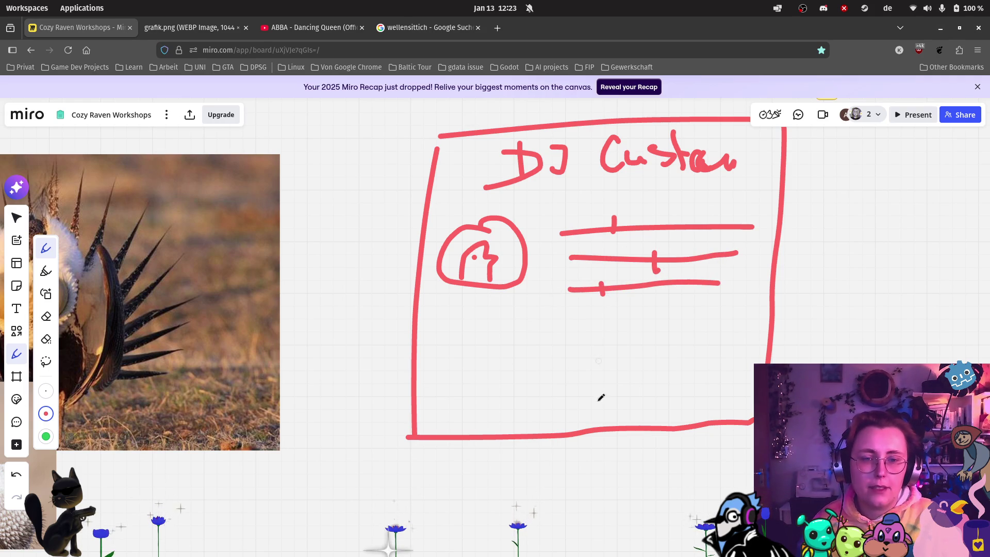
# Add a lower row of option circles with icons and a small C coin, undoing stray strokes.
pyautogui.moveTo(495, 324)
pyautogui.mouseDown()
pyautogui.moveTo(444, 356)
pyautogui.moveTo(504, 353)
pyautogui.moveTo(494, 325)
pyautogui.mouseUp()
pyautogui.moveTo(598, 324)
pyautogui.mouseDown()
pyautogui.moveTo(577, 315)
pyautogui.moveTo(599, 360)
pyautogui.moveTo(597, 323)
pyautogui.mouseUp()
pyautogui.moveTo(686, 321)
pyautogui.mouseDown()
pyautogui.moveTo(632, 327)
pyautogui.moveTo(688, 352)
pyautogui.moveTo(685, 321)
pyautogui.mouseUp()
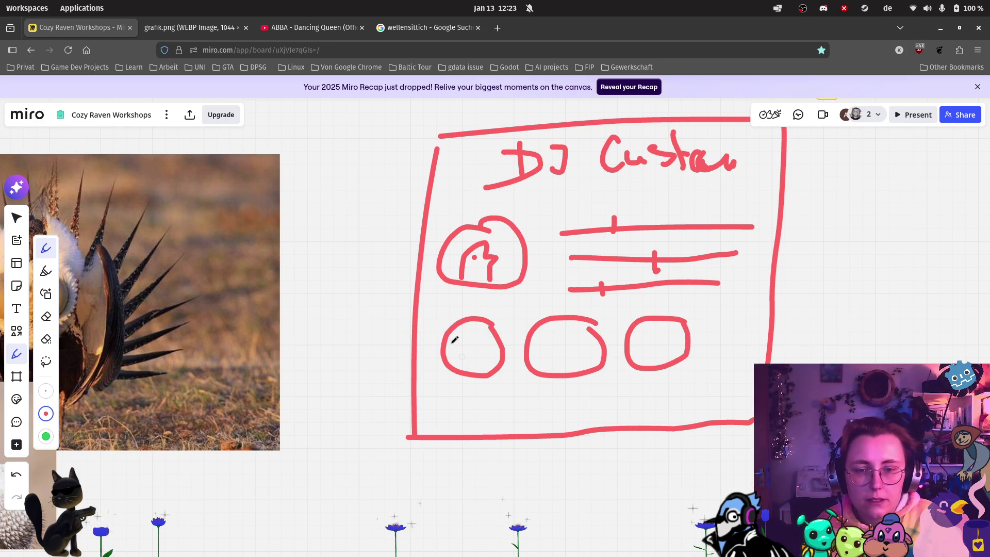
pyautogui.moveTo(454, 356); pyautogui.dragTo(584, 347)
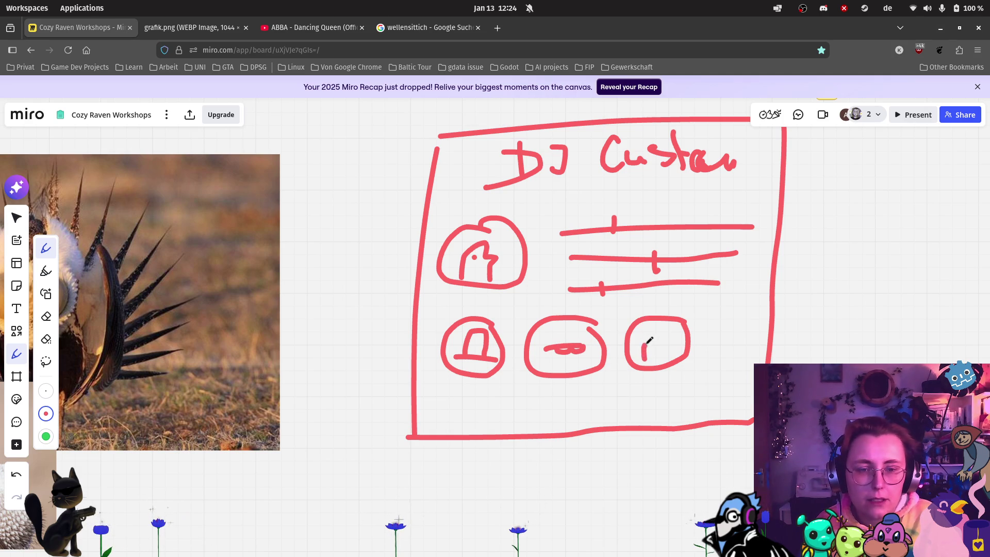
pyautogui.moveTo(673, 332); pyautogui.dragTo(682, 334)
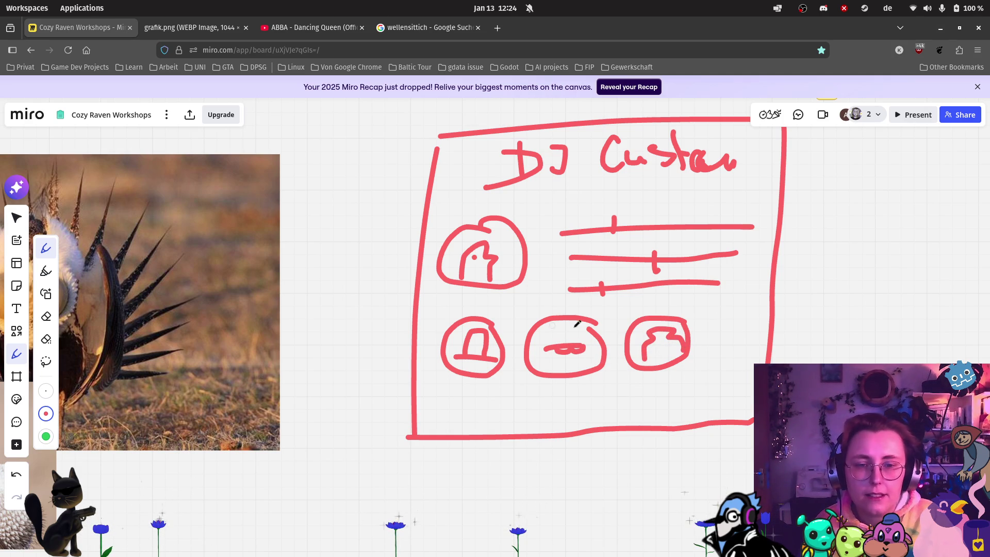
pyautogui.moveTo(704, 310)
pyautogui.mouseDown()
pyautogui.moveTo(673, 327)
pyautogui.moveTo(702, 308)
pyautogui.moveTo(697, 314)
pyautogui.mouseUp()
pyautogui.hotkey('ctrl', 'z')
pyautogui.hotkey('ctrl', 'z')
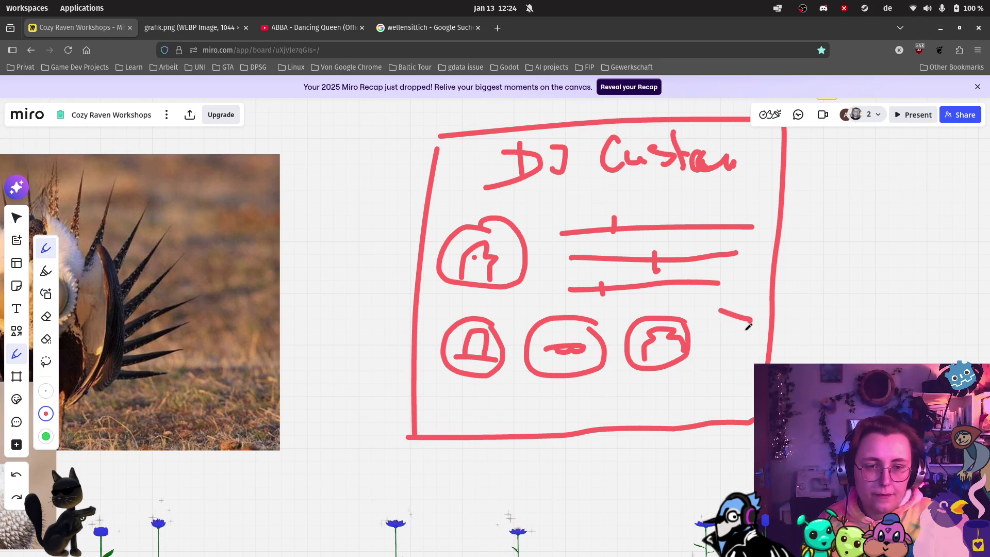
pyautogui.moveTo(733, 297); pyautogui.dragTo(733, 306)
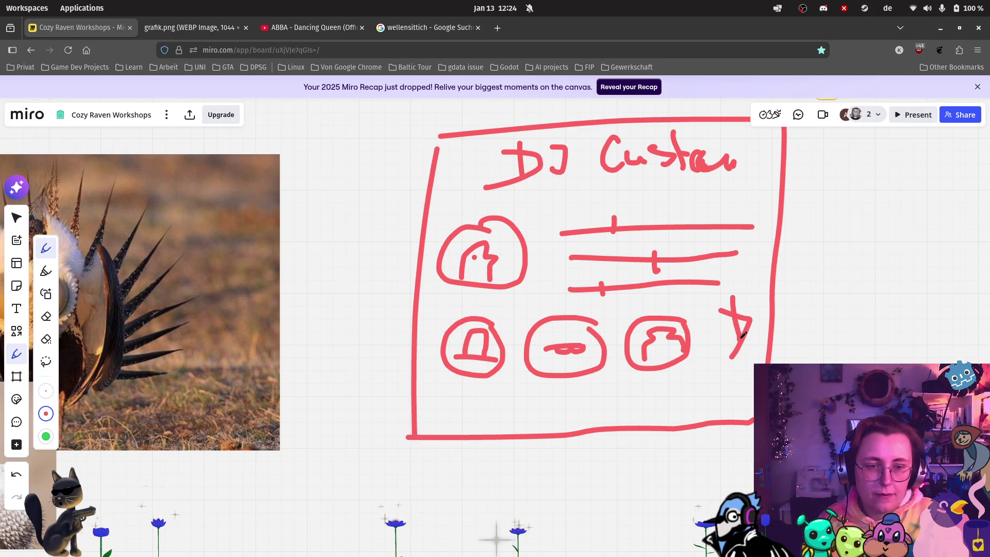
pyautogui.hotkey('ctrl', 'z')
pyautogui.hotkey('ctrl', 'z')
pyautogui.hotkey('ctrl', 'z')
pyautogui.moveTo(735, 307)
pyautogui.mouseDown()
pyautogui.moveTo(717, 340)
pyautogui.moveTo(744, 306)
pyautogui.mouseUp()
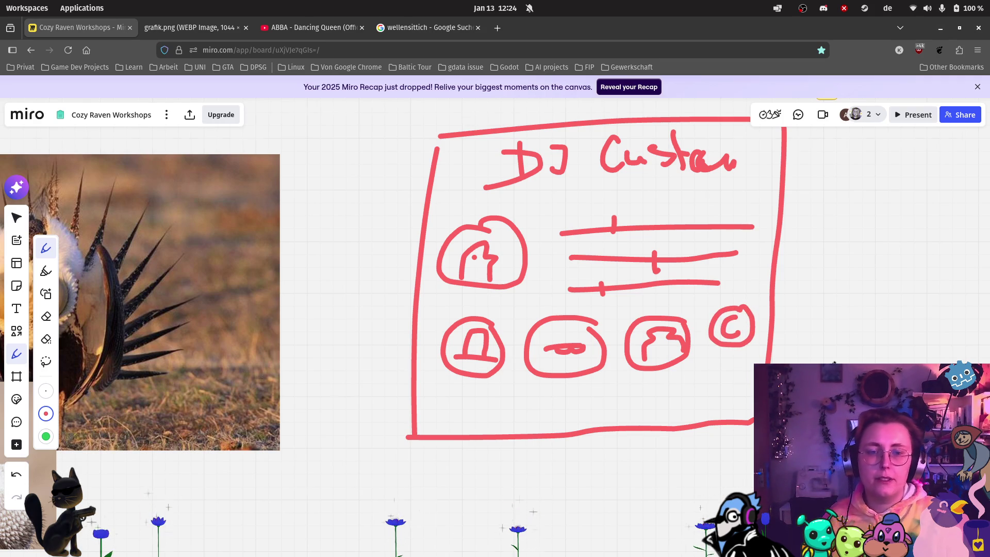
pyautogui.scroll(-5, 832, 361)
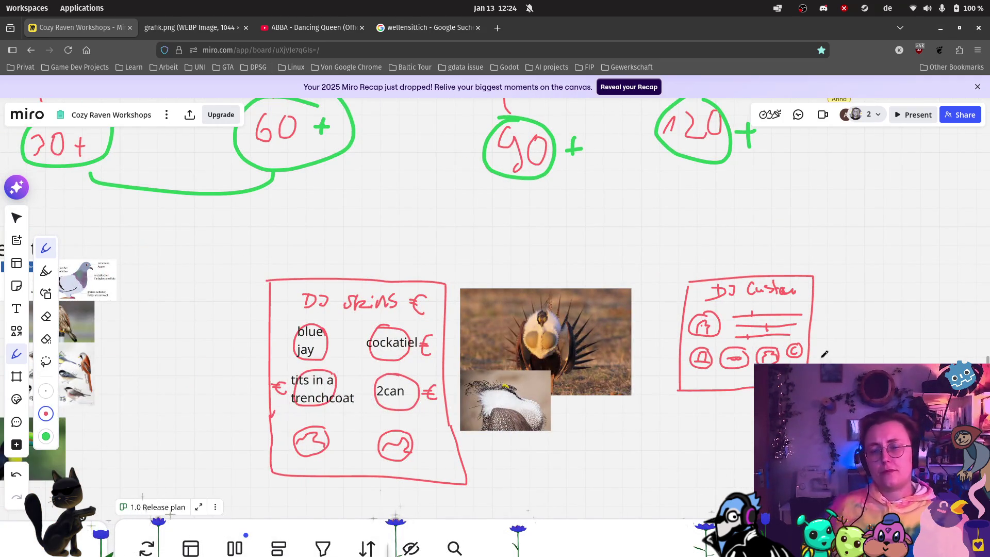
pyautogui.scroll(-2, 832, 357)
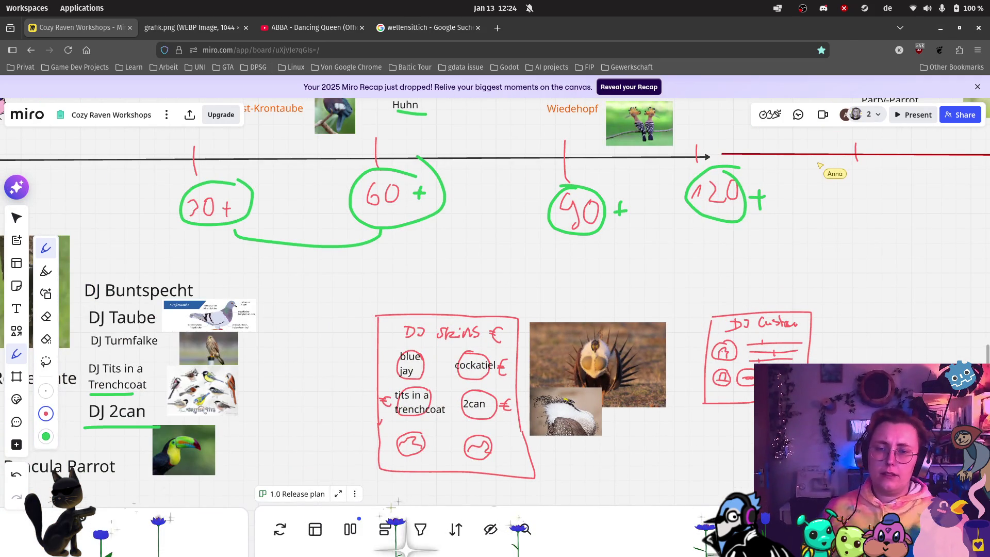
pyautogui.scroll(-3, 779, 408)
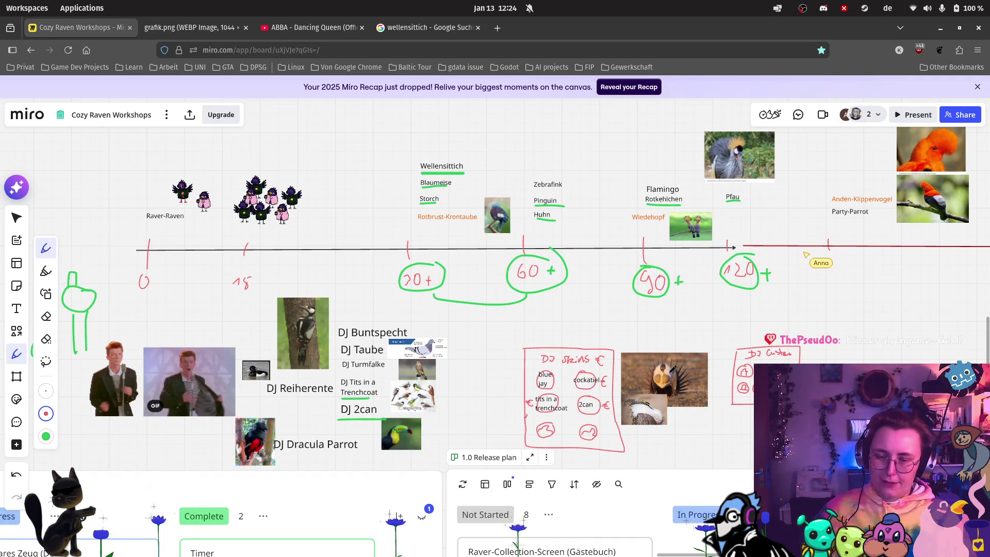
pyautogui.scroll(-2, 660, 350)
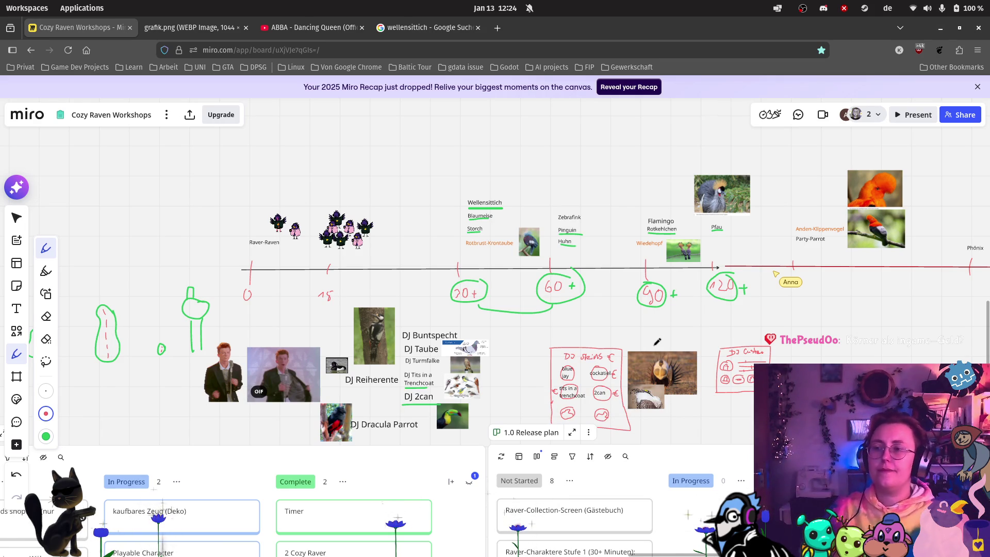
pyautogui.scroll(-1, 658, 326)
pyautogui.scroll(-2, 674, 353)
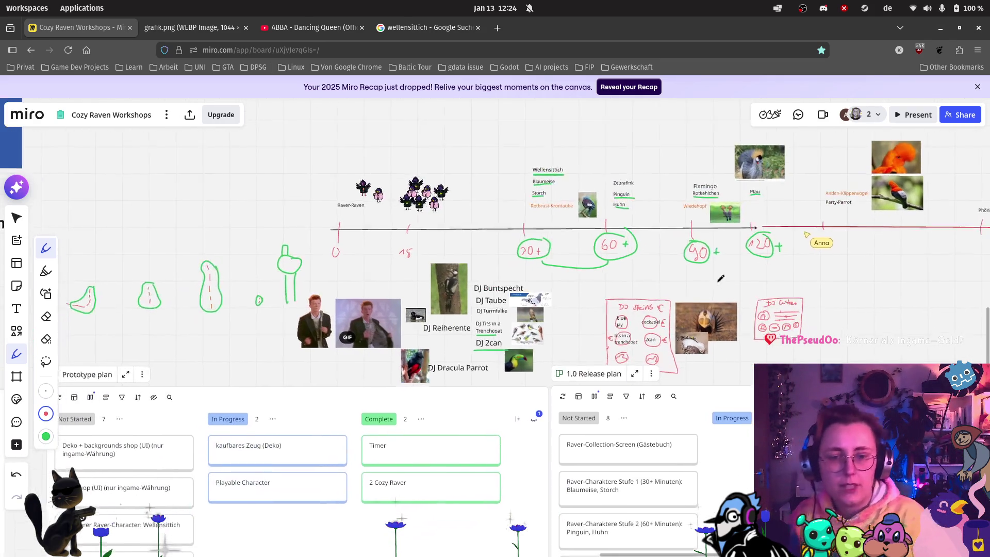
pyautogui.click(17, 217)
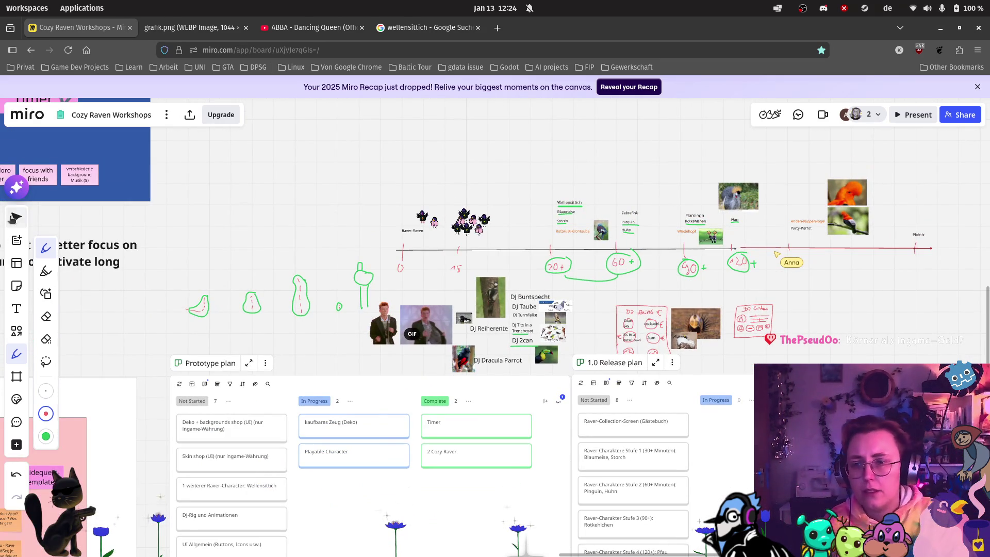
pyautogui.scroll(-2, 245, 242)
pyautogui.scroll(5, 403, 199)
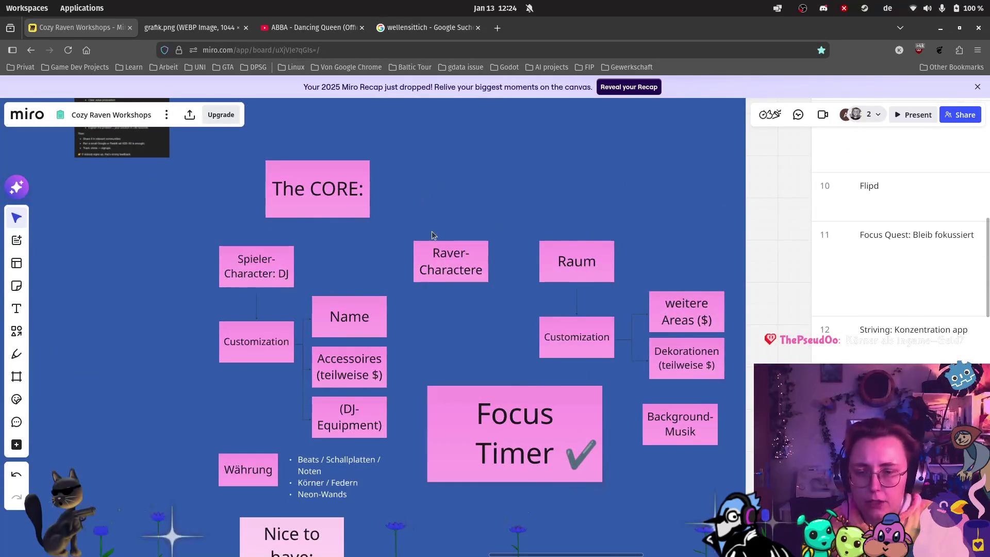
pyautogui.moveTo(541, 273)
pyautogui.mouseDown()
pyautogui.moveTo(459, 225)
pyautogui.moveTo(233, 156)
pyautogui.mouseUp()
pyautogui.scroll(-5, 570, 286)
pyautogui.scroll(5, 655, 283)
pyautogui.scroll(5, 676, 444)
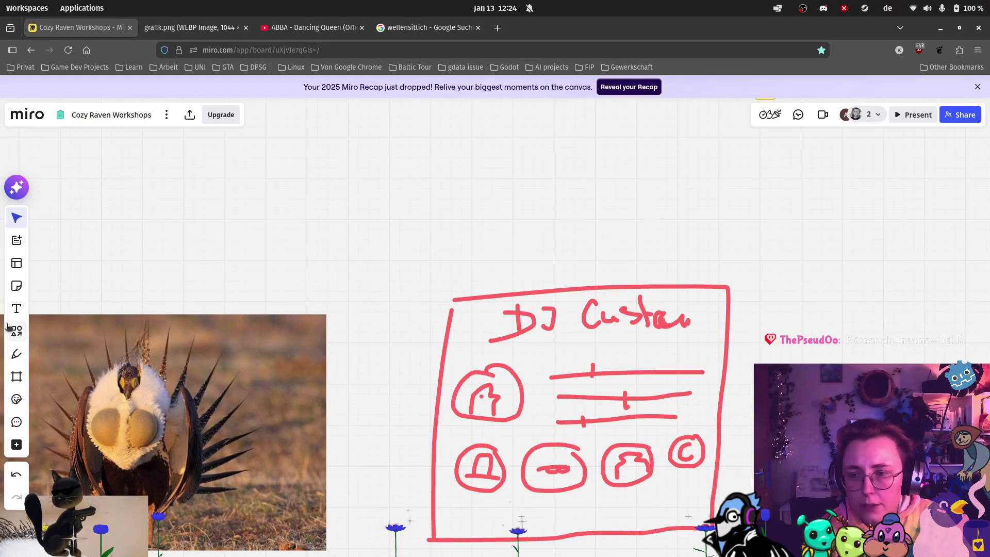
# Add a 'Name' text label and place it under the DJ Custom heading.
pyautogui.click(16, 354)
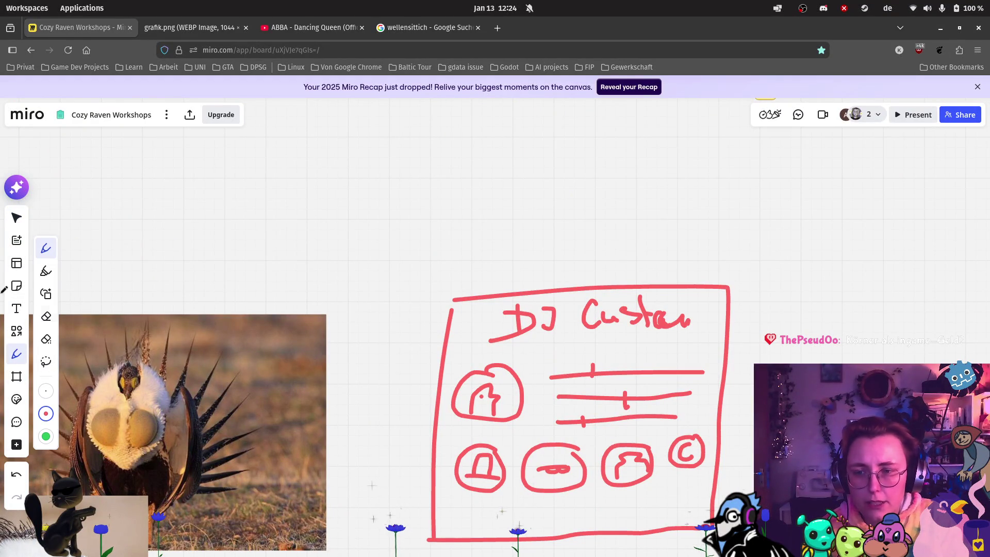
pyautogui.click(17, 308)
pyautogui.click(563, 274)
pyautogui.write('Name')
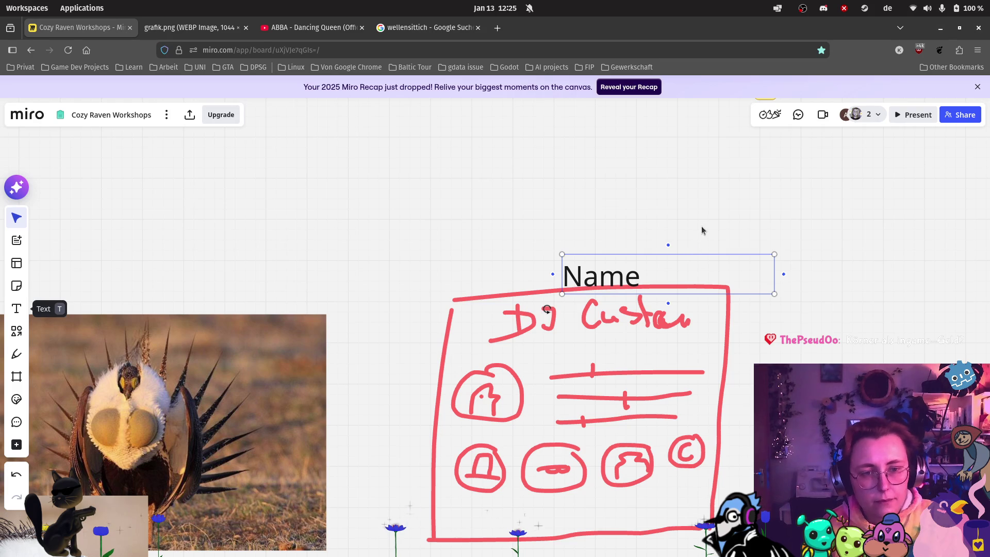
pyautogui.moveTo(615, 277)
pyautogui.mouseDown()
pyautogui.moveTo(582, 321)
pyautogui.moveTo(598, 350)
pyautogui.moveTo(590, 352)
pyautogui.mouseUp()
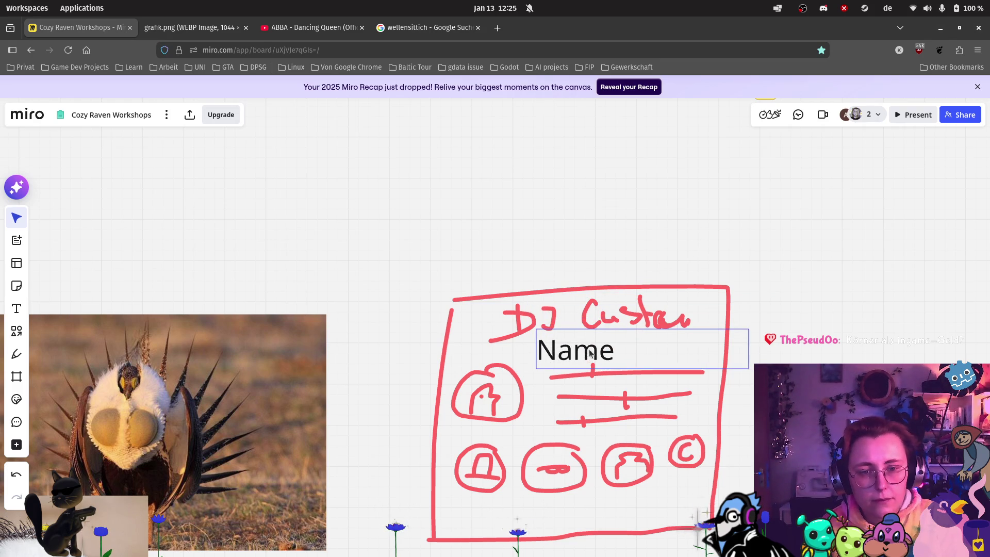
# Pan and zoom back over to the bird timeline and DJ Custom sketch.
pyautogui.scroll(-5, 264, 258)
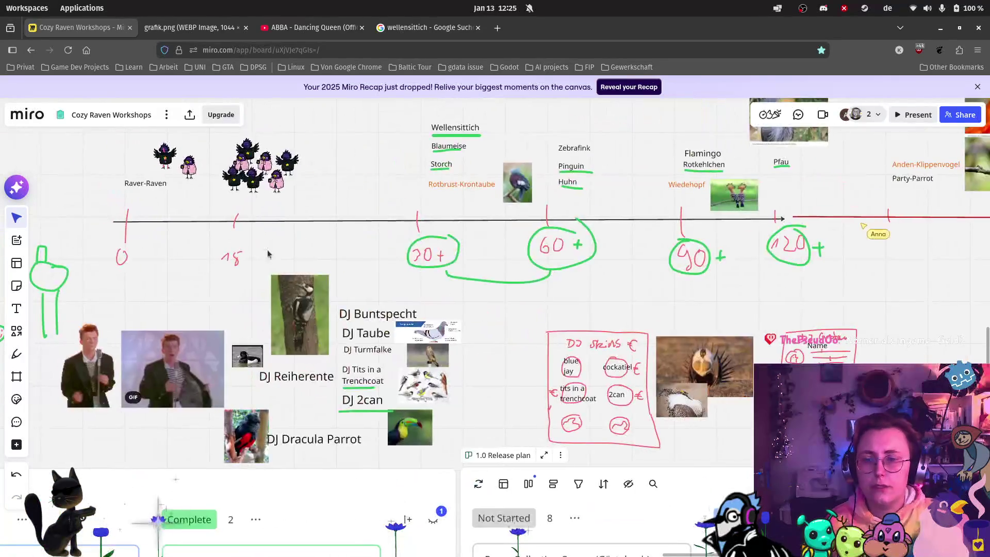
pyautogui.scroll(-3, 264, 258)
pyautogui.scroll(5, 194, 206)
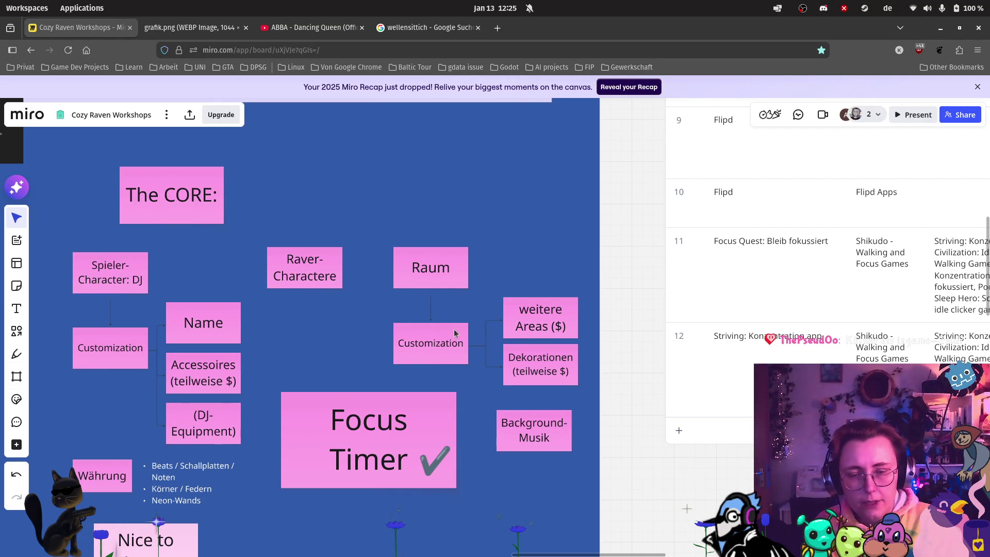
pyautogui.moveTo(732, 459)
pyautogui.mouseDown()
pyautogui.moveTo(402, 215)
pyautogui.moveTo(692, 398)
pyautogui.moveTo(504, 298)
pyautogui.mouseUp()
pyautogui.scroll(5, 590, 346)
pyautogui.hscroll(-5, 404, 318)
pyautogui.click(16, 353)
# Draw a red box beside the DJ Custom sketch and write 'Deko' at its top.
pyautogui.moveTo(430, 267); pyautogui.dragTo(423, 437)
pyautogui.moveTo(436, 272)
pyautogui.mouseDown()
pyautogui.moveTo(698, 274)
pyautogui.moveTo(687, 445)
pyautogui.mouseUp()
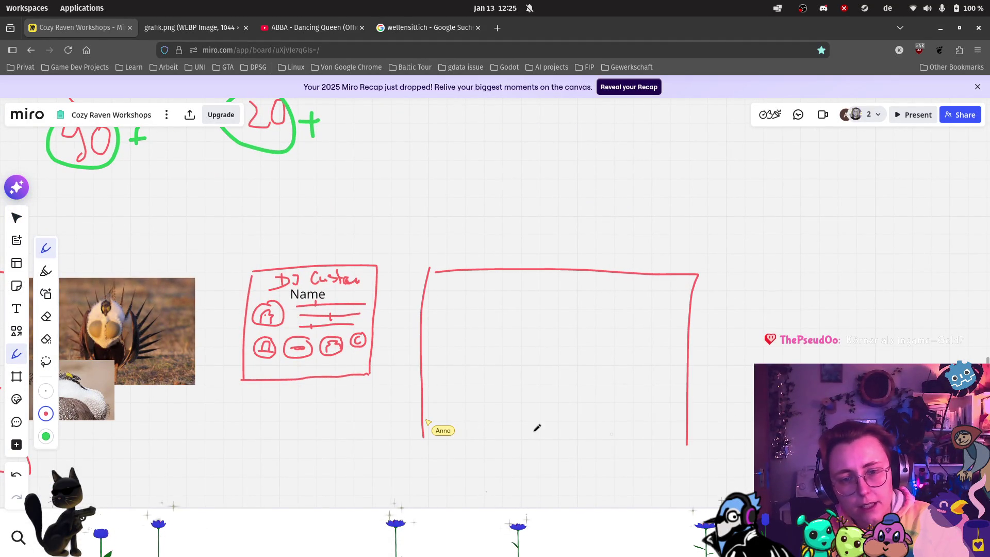
pyautogui.moveTo(426, 449); pyautogui.dragTo(660, 456)
pyautogui.scroll(3, 555, 252)
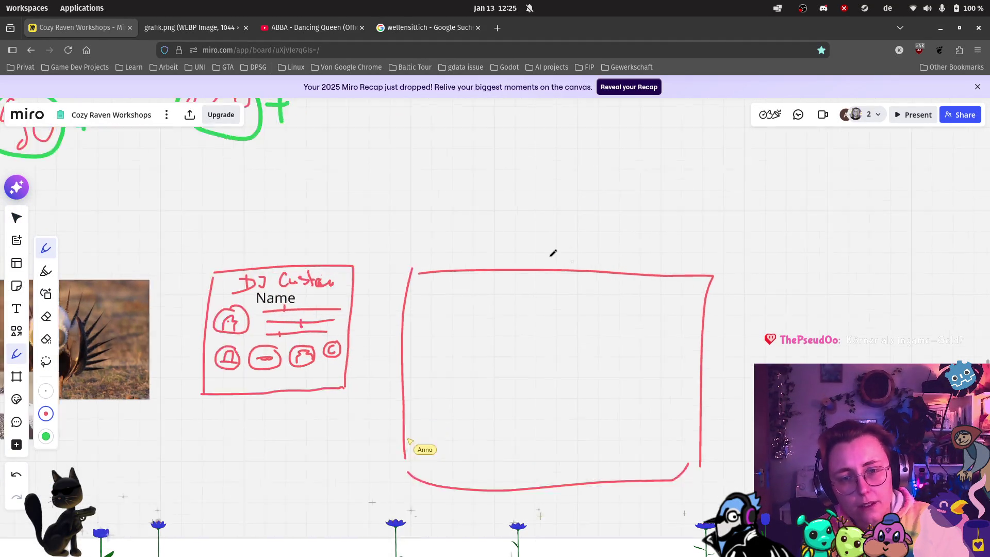
pyautogui.moveTo(447, 291)
pyautogui.mouseDown()
pyautogui.moveTo(442, 322)
pyautogui.moveTo(407, 334)
pyautogui.mouseUp()
pyautogui.moveTo(512, 311)
pyautogui.mouseDown()
pyautogui.moveTo(614, 324)
pyautogui.moveTo(611, 310)
pyautogui.moveTo(608, 328)
pyautogui.mouseUp()
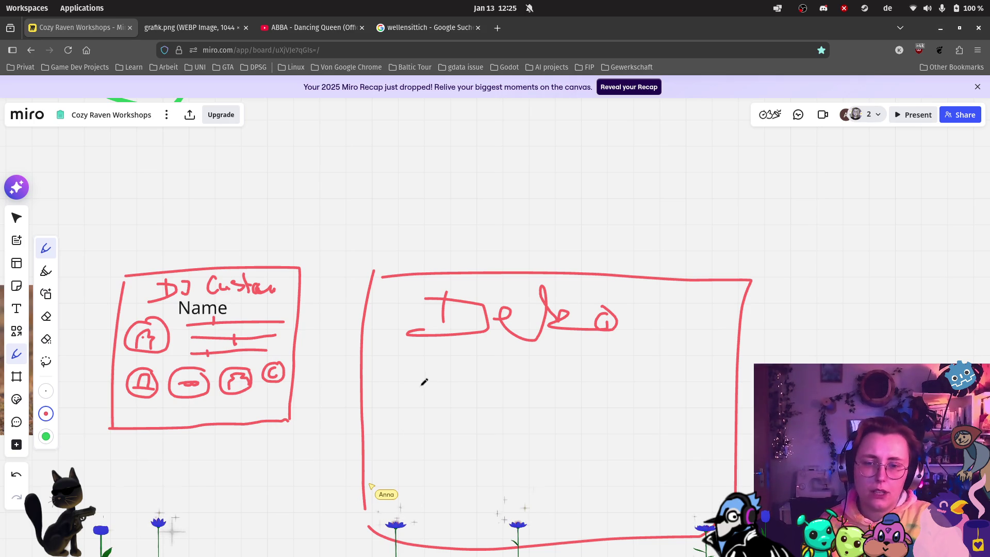
# Fill the Deko box with two rows of circle slots and a circled C beside the heading.
pyautogui.moveTo(434, 370); pyautogui.dragTo(388, 408)
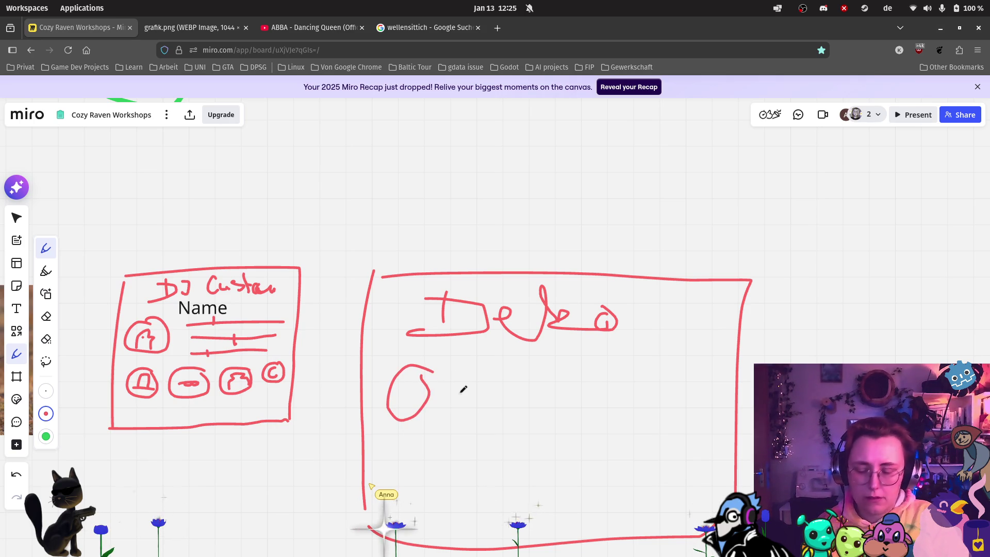
pyautogui.hotkey('ctrl', 'z')
pyautogui.moveTo(434, 370)
pyautogui.mouseDown()
pyautogui.moveTo(389, 391)
pyautogui.moveTo(437, 398)
pyautogui.mouseUp()
pyautogui.moveTo(521, 376)
pyautogui.mouseDown()
pyautogui.moveTo(507, 384)
pyautogui.moveTo(520, 380)
pyautogui.mouseUp()
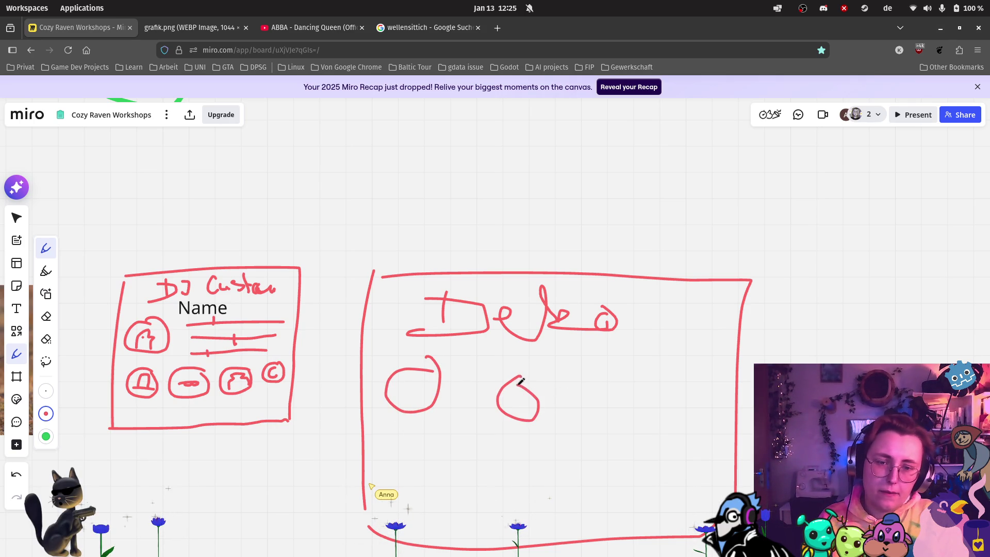
pyautogui.moveTo(612, 386); pyautogui.dragTo(614, 378)
pyautogui.moveTo(459, 442)
pyautogui.mouseDown()
pyautogui.moveTo(443, 479)
pyautogui.moveTo(452, 445)
pyautogui.mouseUp()
pyautogui.moveTo(534, 452); pyautogui.dragTo(547, 453)
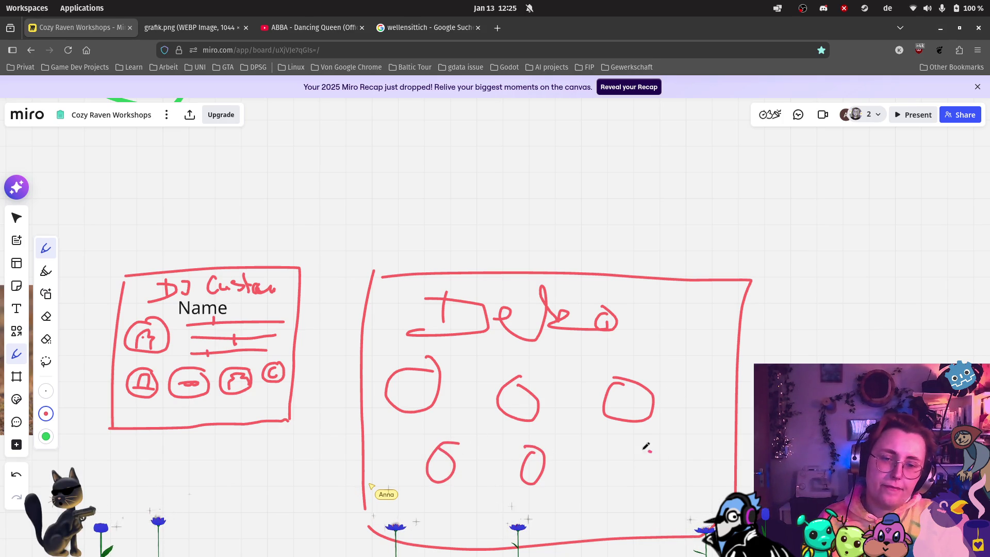
pyautogui.moveTo(672, 346)
pyautogui.mouseDown()
pyautogui.moveTo(714, 330)
pyautogui.moveTo(699, 318)
pyautogui.mouseUp()
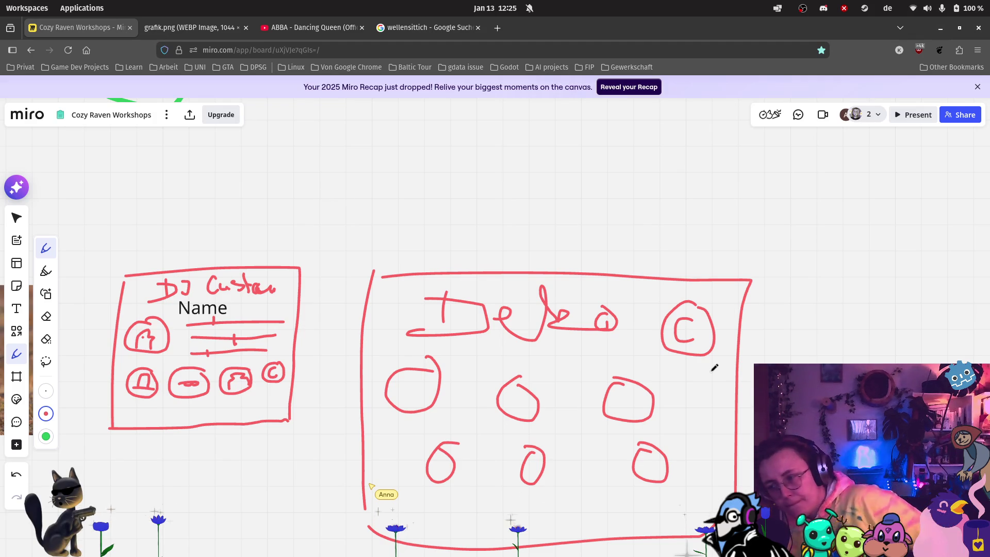
pyautogui.scroll(-5, 717, 371)
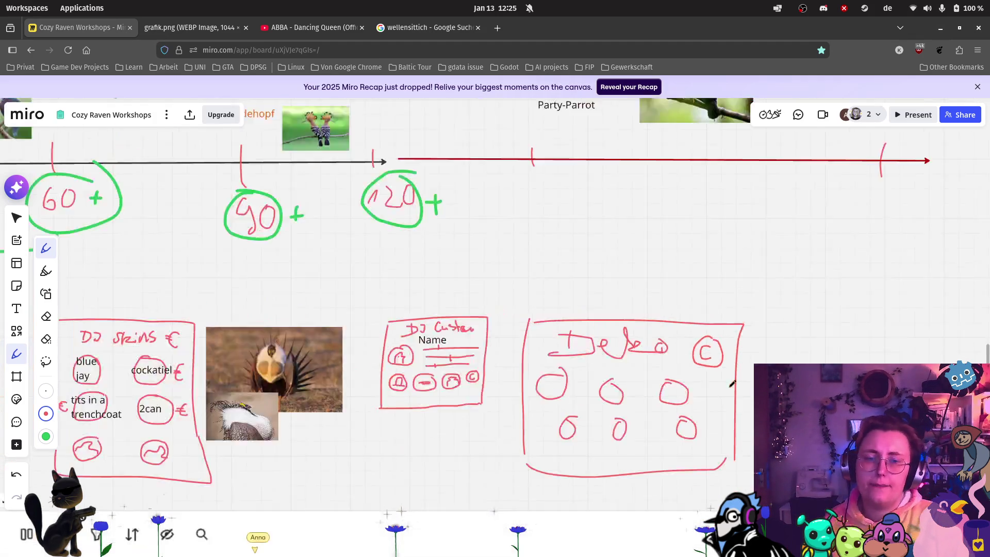
# Switch to the Select tool with V and select the Skin shop (UI) card on Prototype plan.
pyautogui.scroll(-2, 483, 446)
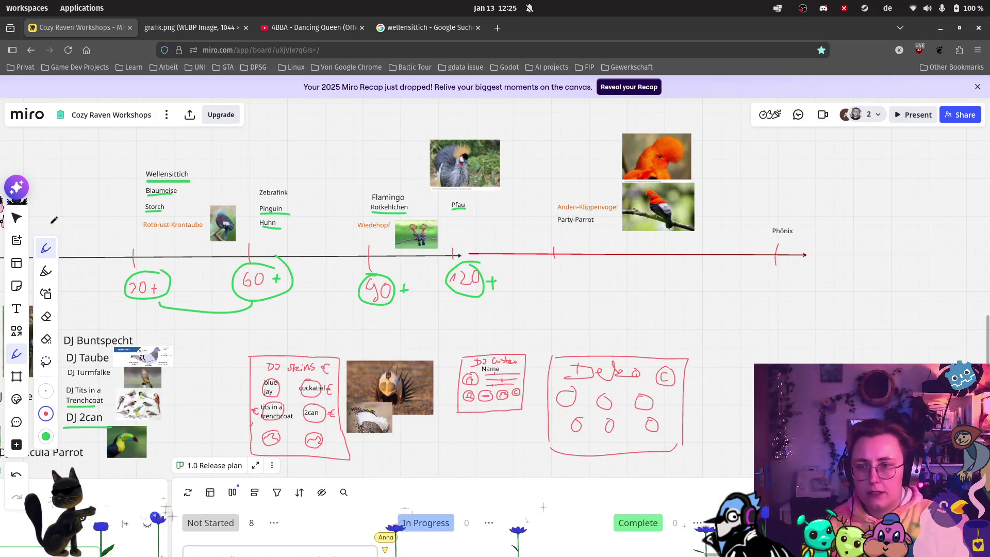
pyautogui.press('v')
pyautogui.scroll(-5, 397, 288)
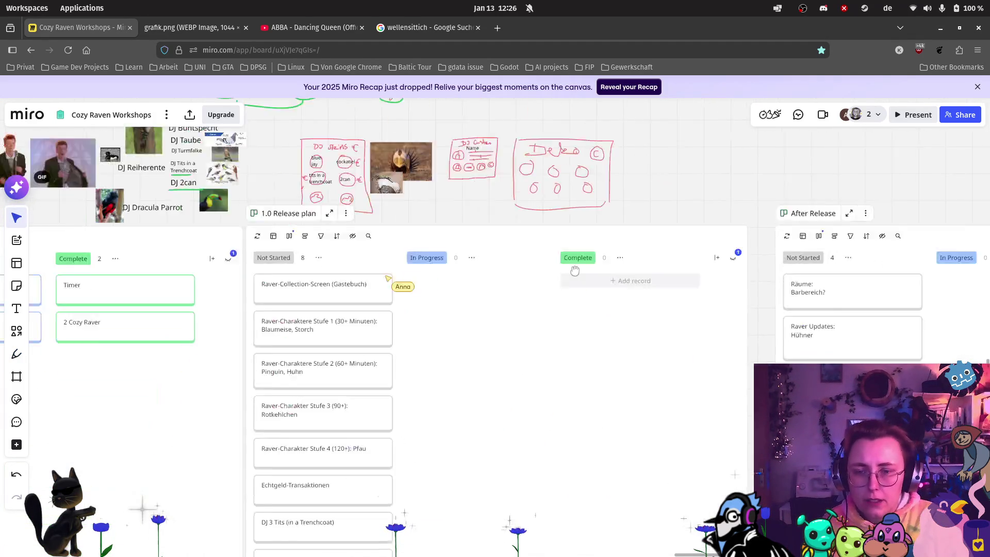
pyautogui.scroll(5, 617, 343)
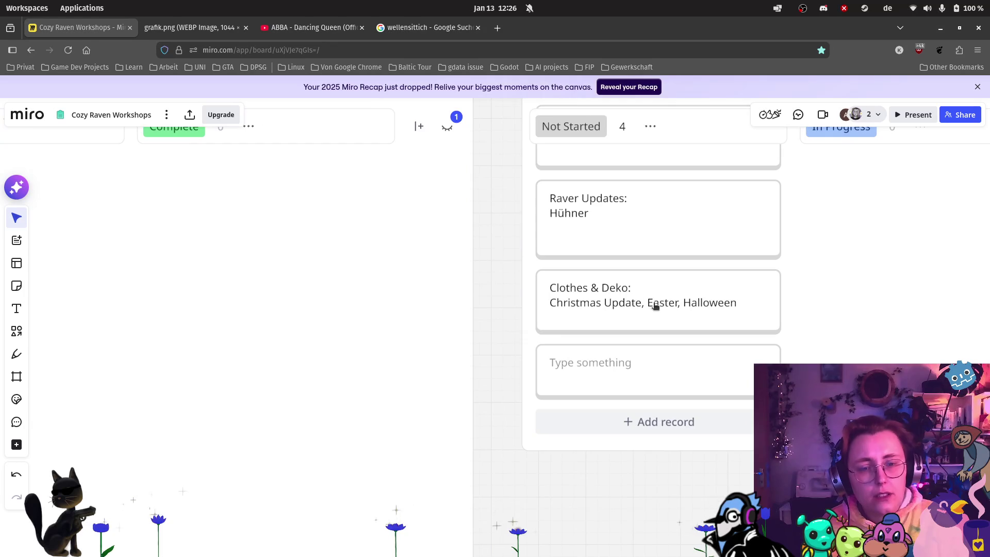
pyautogui.scroll(3, 757, 342)
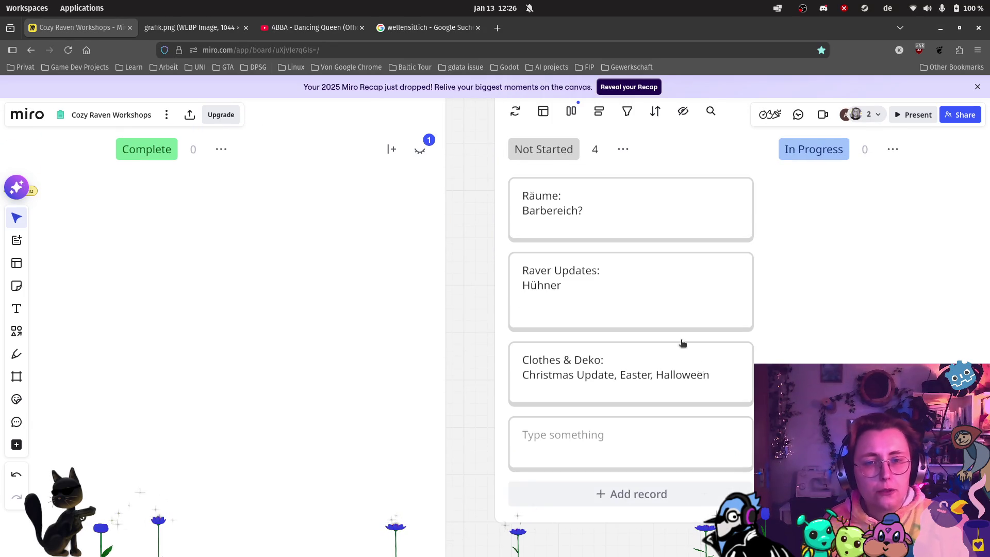
pyautogui.scroll(-2, 613, 294)
pyautogui.hscroll(-10, 457, 262)
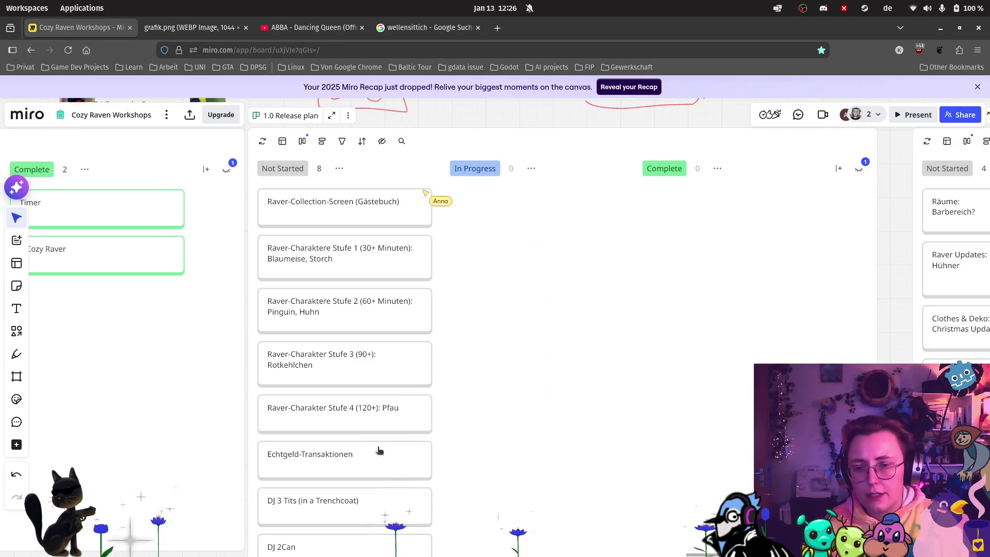
pyautogui.scroll(-5, 464, 244)
pyautogui.scroll(-1, 464, 243)
pyautogui.scroll(5, 522, 409)
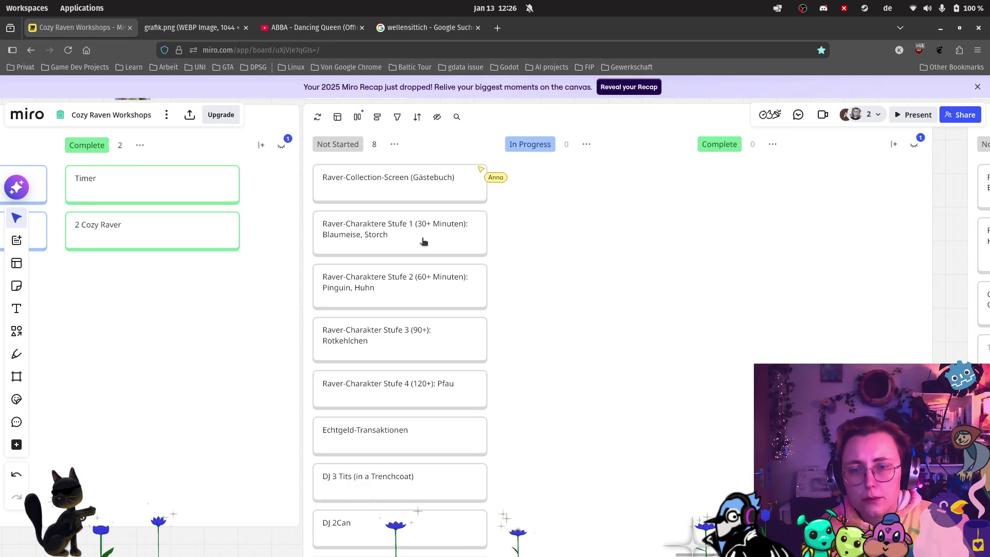
pyautogui.hscroll(-9, 495, 500)
pyautogui.scroll(2, 495, 499)
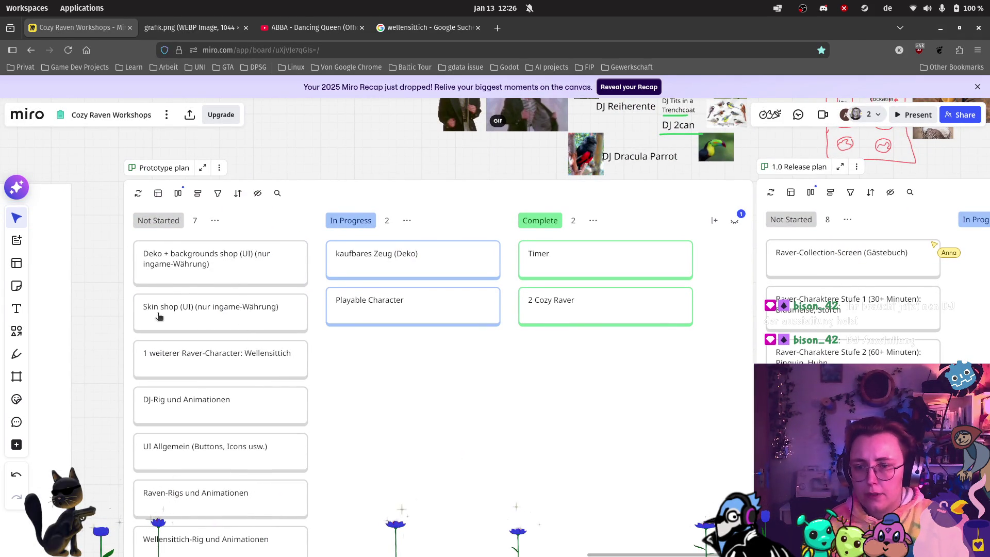
pyautogui.click(209, 301)
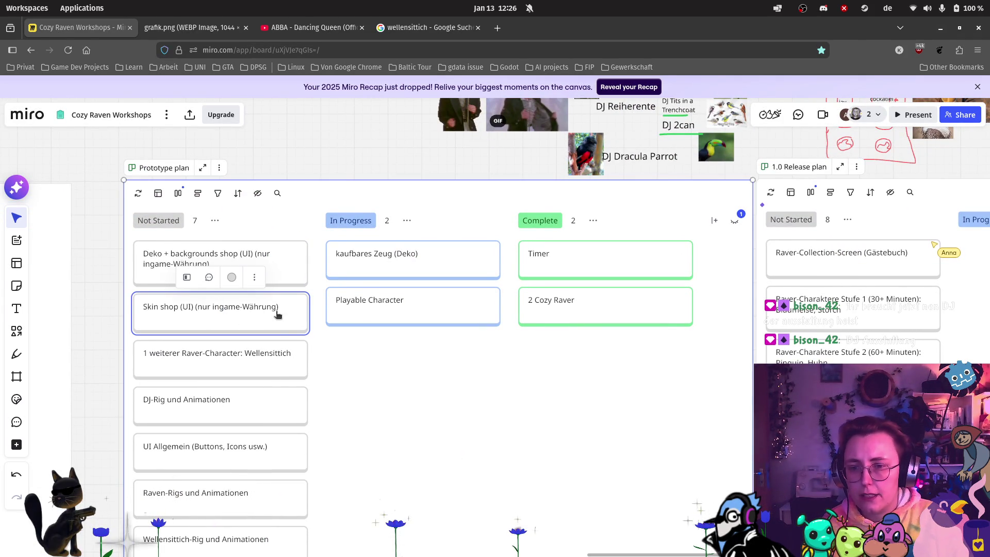
# Replace 'Skin' with 'DJ Customization' so the card reads 'DJ Customization shop (UI) (nur ingame-Währung)'.
pyautogui.scroll(3, 595, 293)
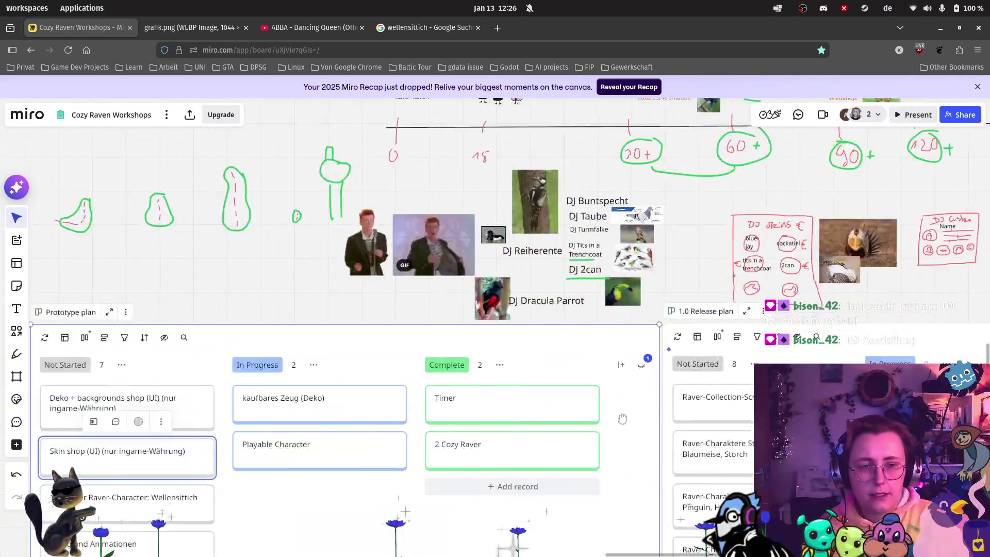
pyautogui.scroll(3, 270, 433)
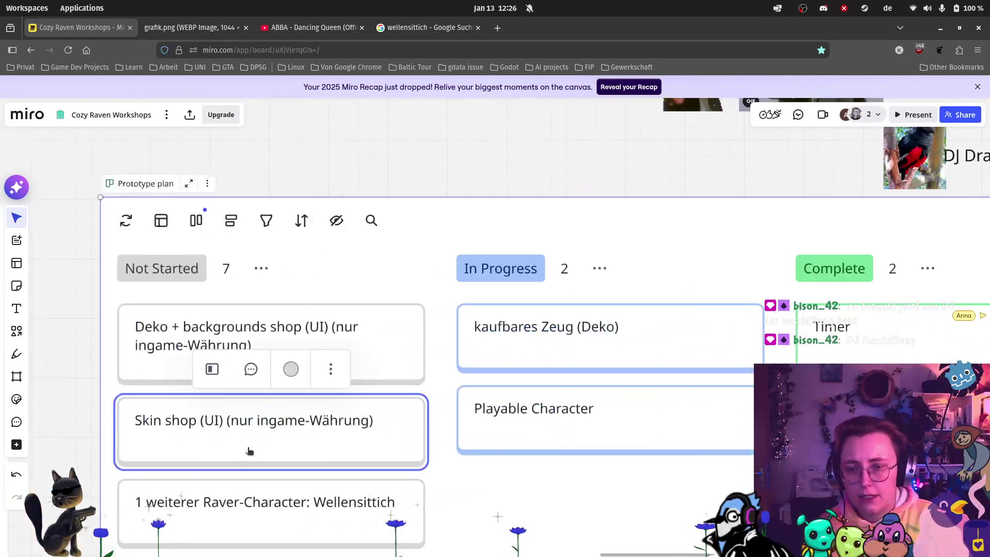
pyautogui.doubleClick(137, 420)
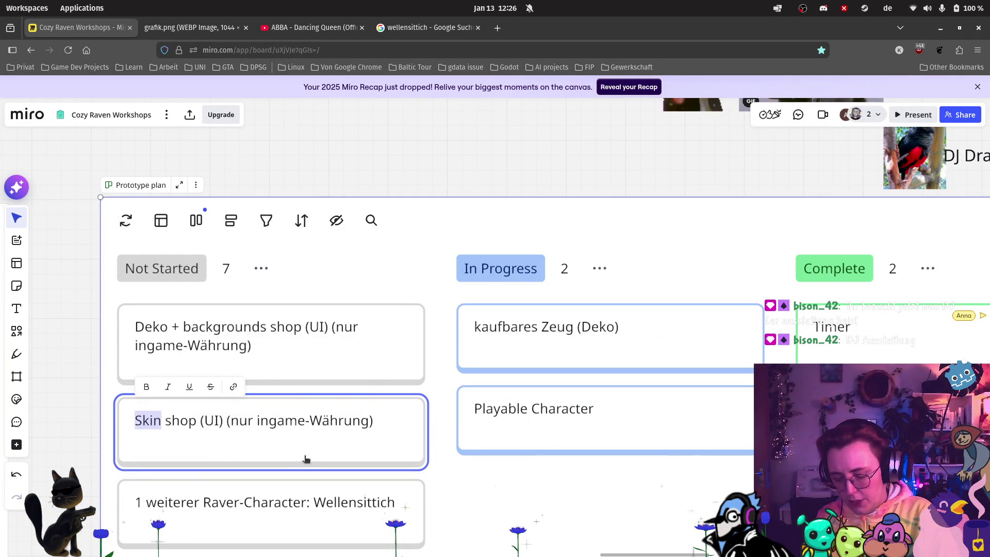
pyautogui.write('DJ Customization')
pyautogui.scroll(-3, 311, 456)
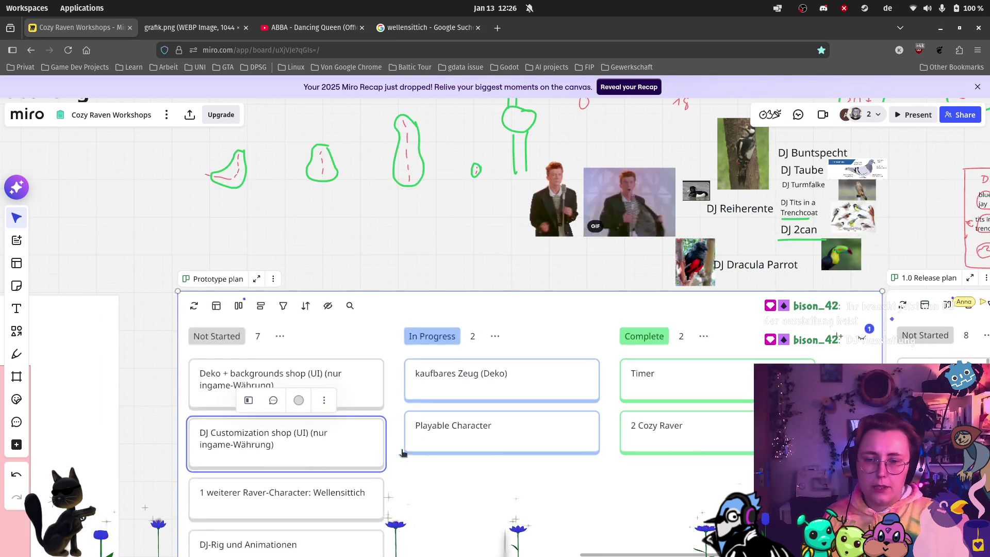
pyautogui.scroll(-5, 588, 489)
pyautogui.hscroll(7, 588, 489)
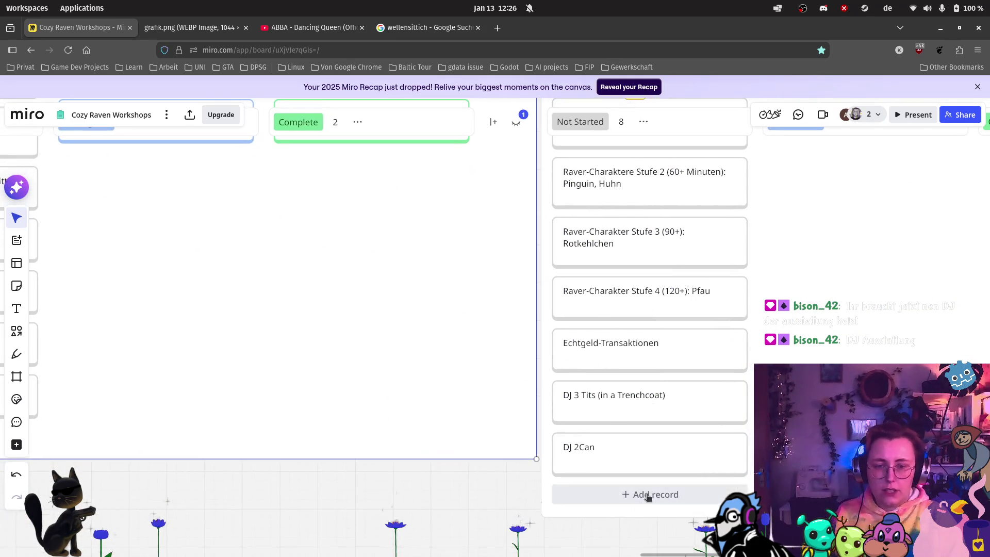
# Add a 'DJ Skin Shop (Cash)' card to the 1.0 Release plan's Not Started column.
pyautogui.click(648, 495)
pyautogui.write('DJ Skin S')
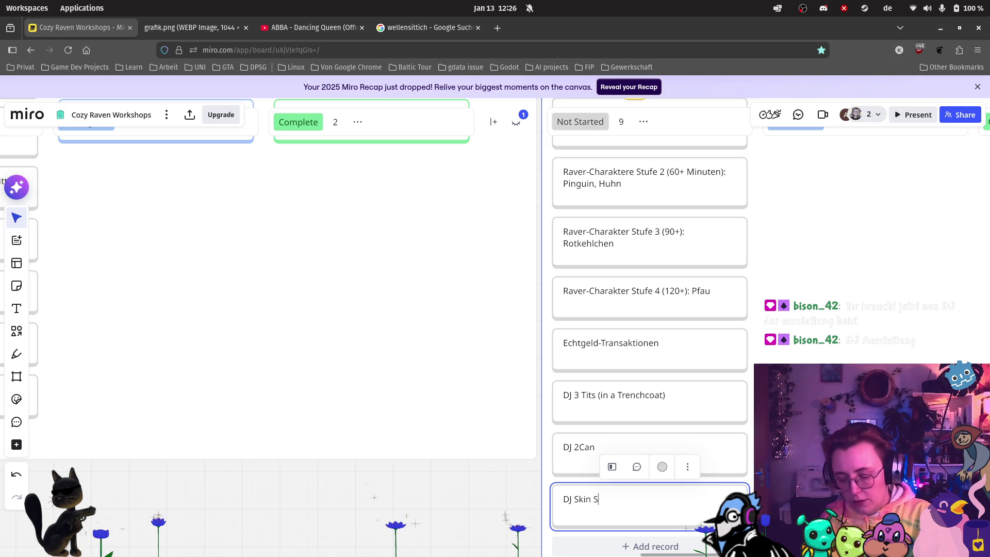
pyautogui.write('hop (')
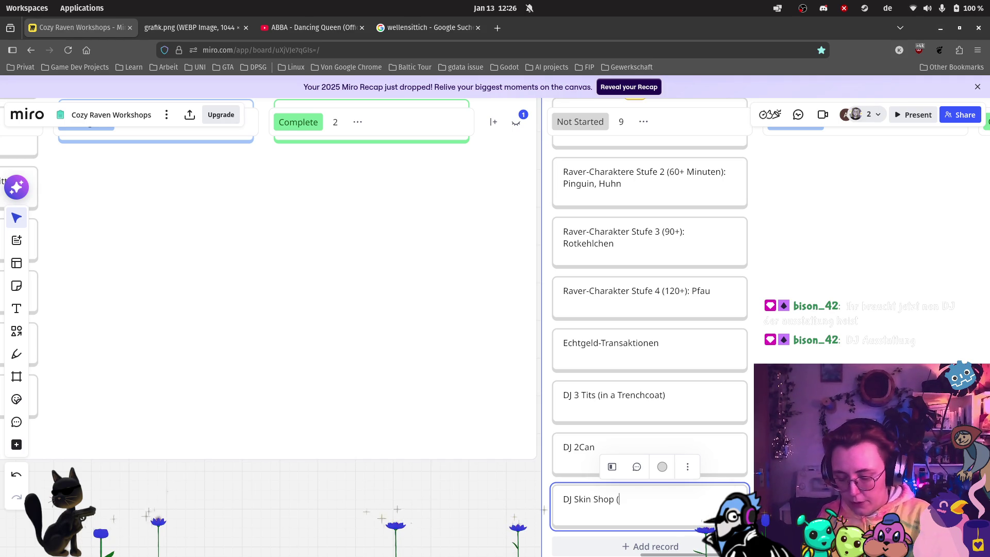
pyautogui.write('Cash')
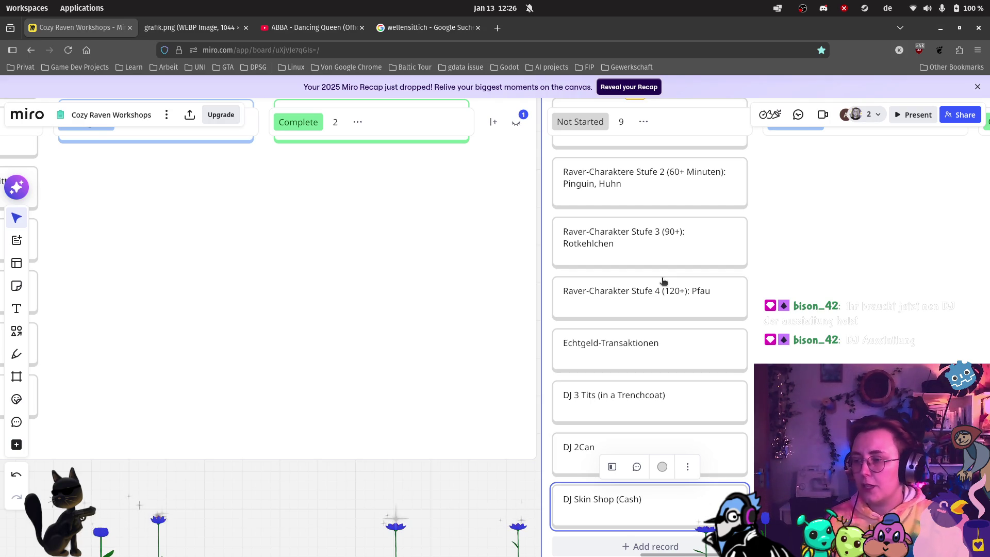
pyautogui.scroll(6, 782, 325)
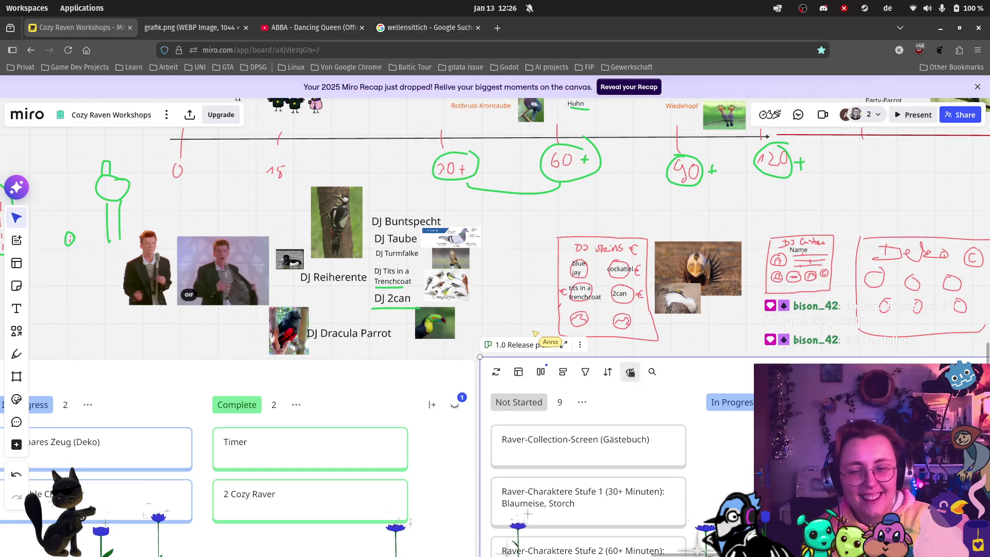
# Pan past the blue CORE board and Prototype plan to the After Release kanban board.
pyautogui.scroll(-5, 631, 371)
pyautogui.scroll(15, 405, 407)
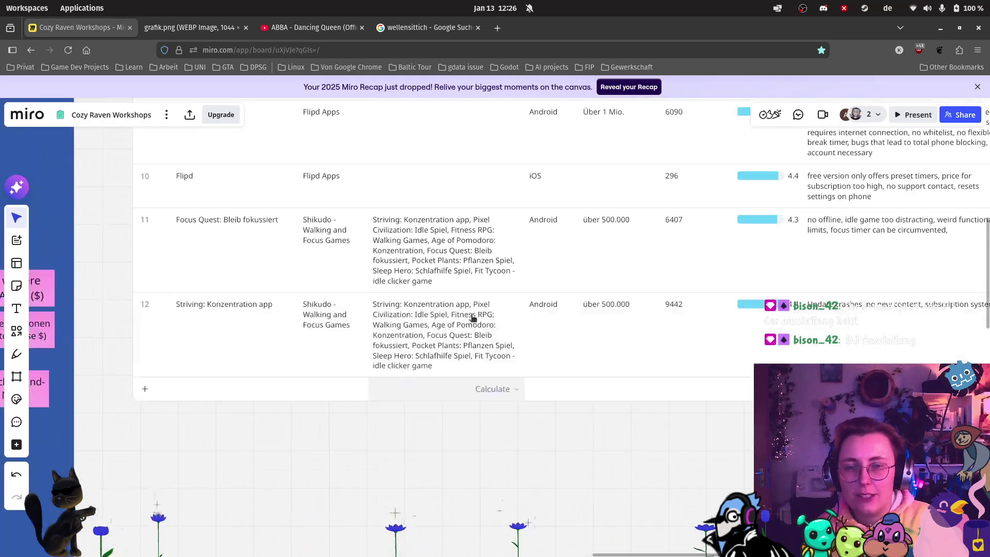
pyautogui.scroll(-3, 458, 342)
pyautogui.hscroll(-10, 449, 382)
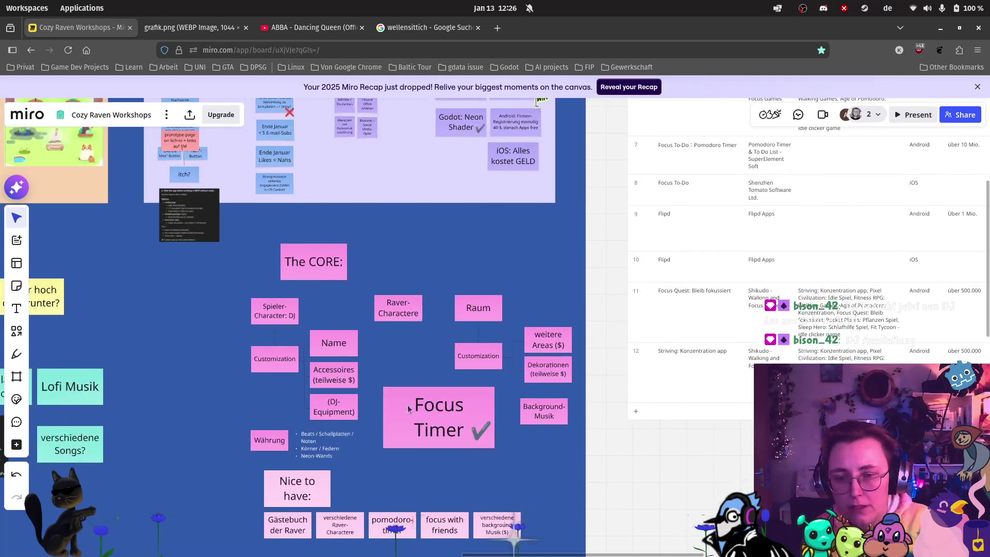
pyautogui.scroll(3, 444, 416)
pyautogui.scroll(-1, 401, 389)
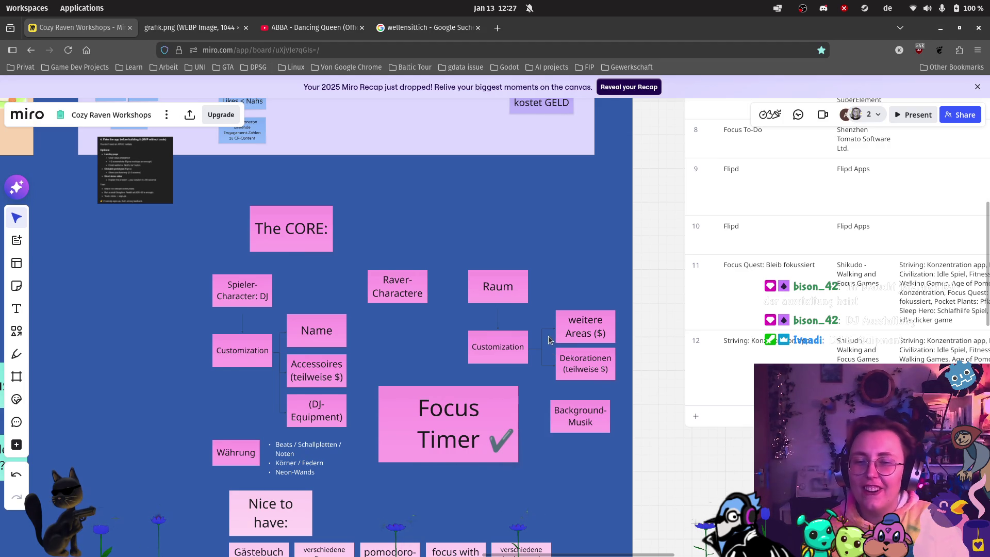
pyautogui.scroll(3, 602, 450)
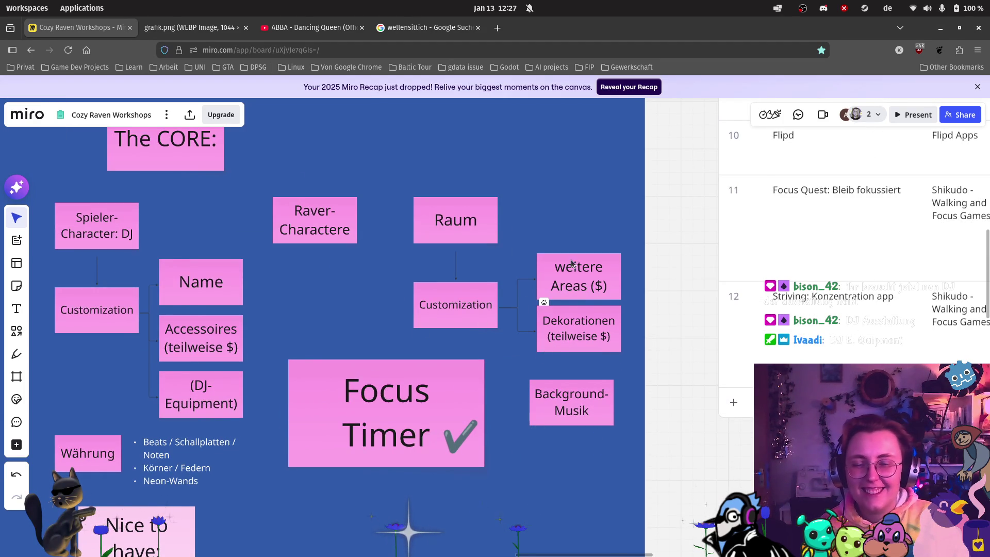
pyautogui.scroll(-3, 573, 258)
pyautogui.scroll(-3, 572, 258)
pyautogui.scroll(5, 732, 389)
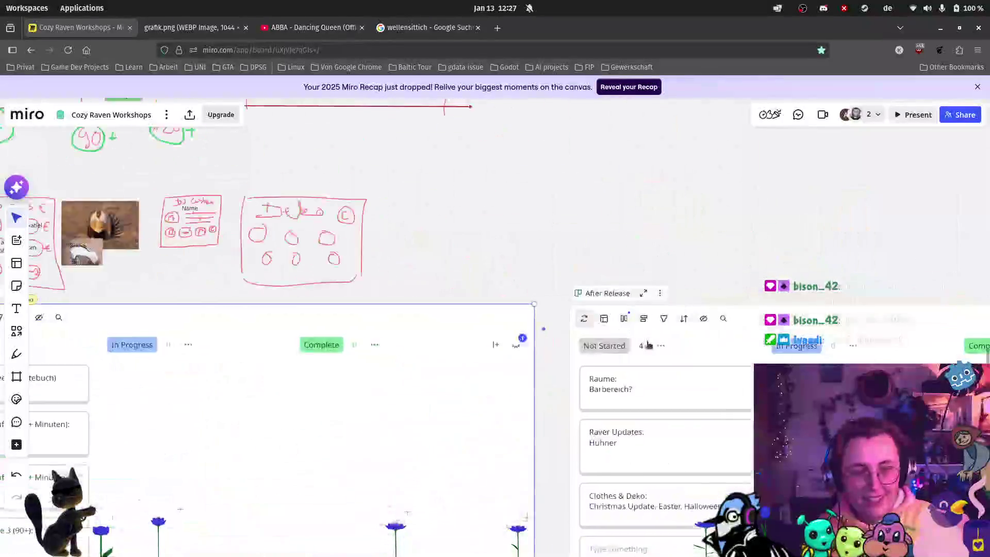
pyautogui.scroll(-3, 732, 389)
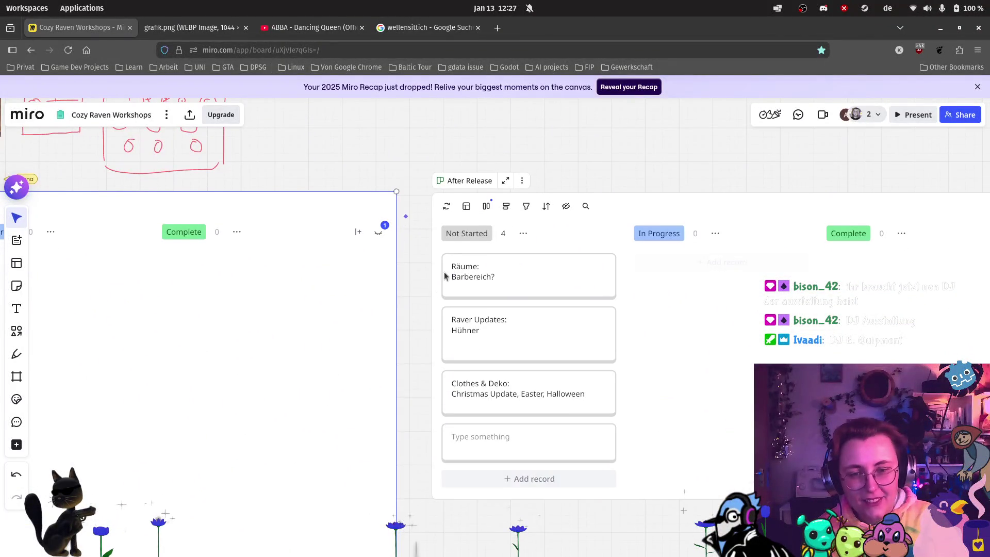
pyautogui.scroll(-2, 557, 280)
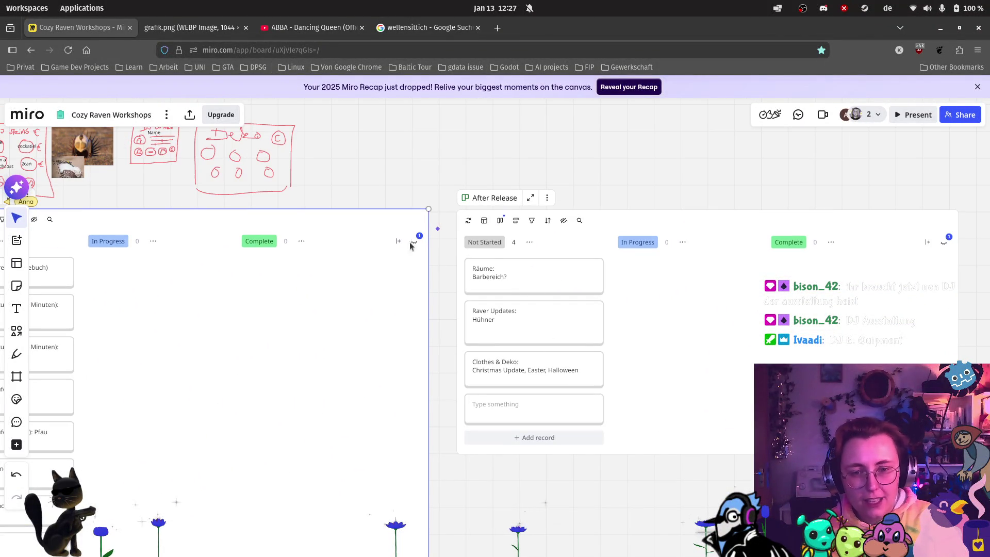
pyautogui.hscroll(-10, 280, 254)
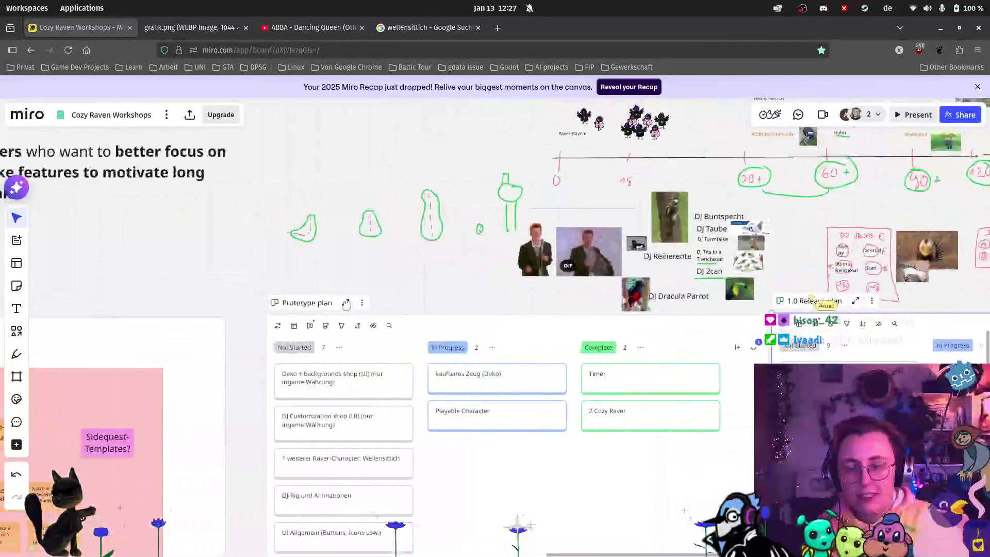
pyautogui.scroll(10, 280, 254)
pyautogui.scroll(3, 397, 205)
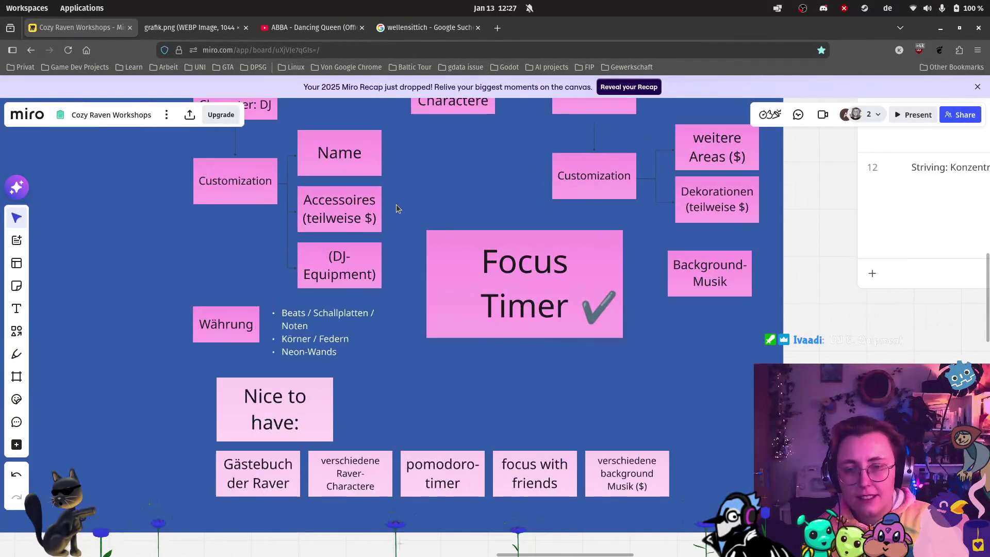
pyautogui.scroll(-1, 412, 216)
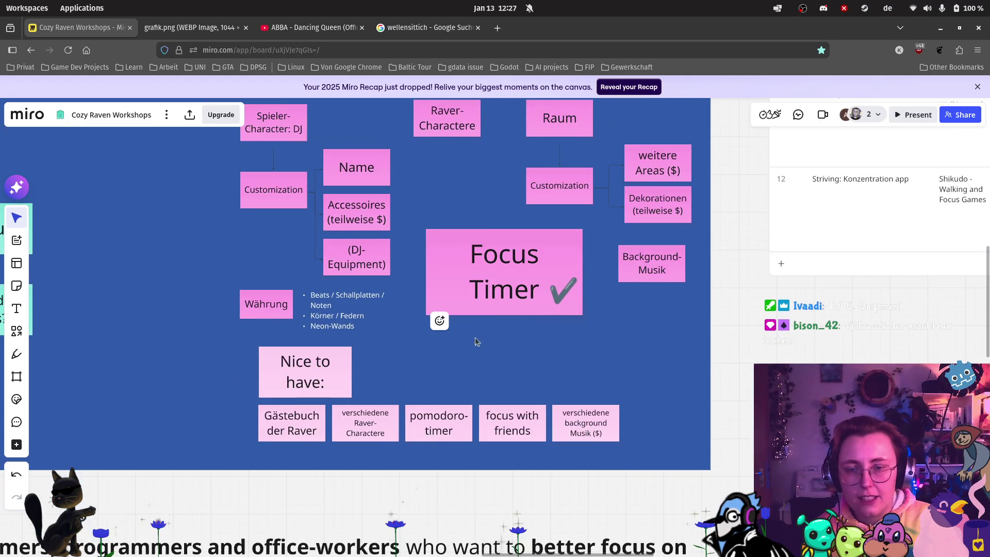
pyautogui.scroll(-1, 469, 354)
pyautogui.scroll(-3, 418, 304)
pyautogui.scroll(3, 423, 306)
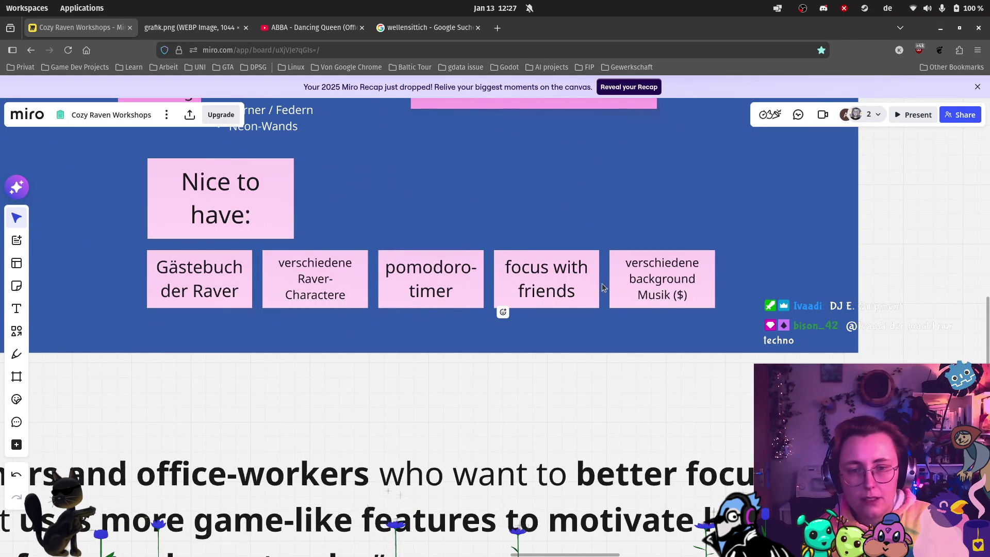
pyautogui.scroll(-2, 704, 307)
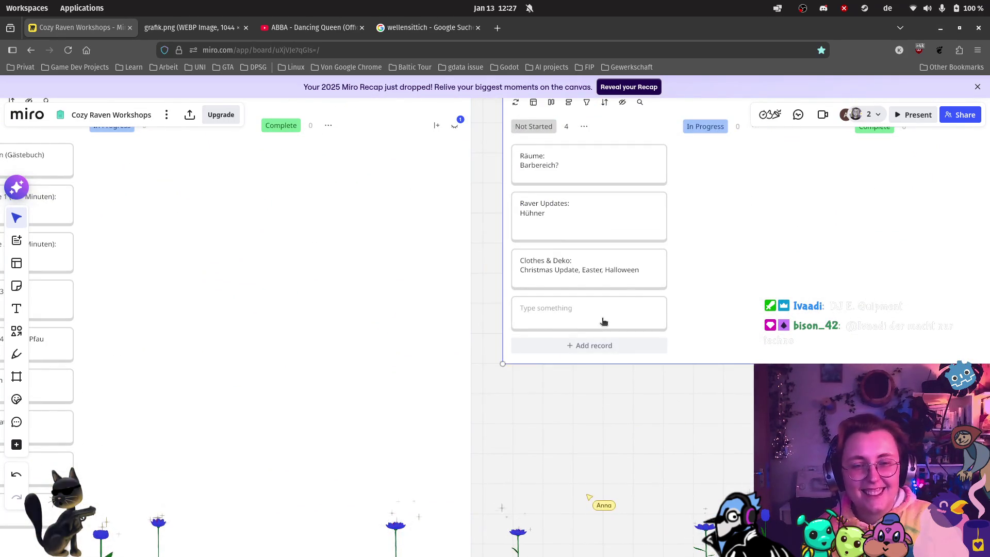
# Fill the empty Not Started card with 'Pomodoro-Timer'.
pyautogui.click(604, 321)
pyautogui.write('omoro')
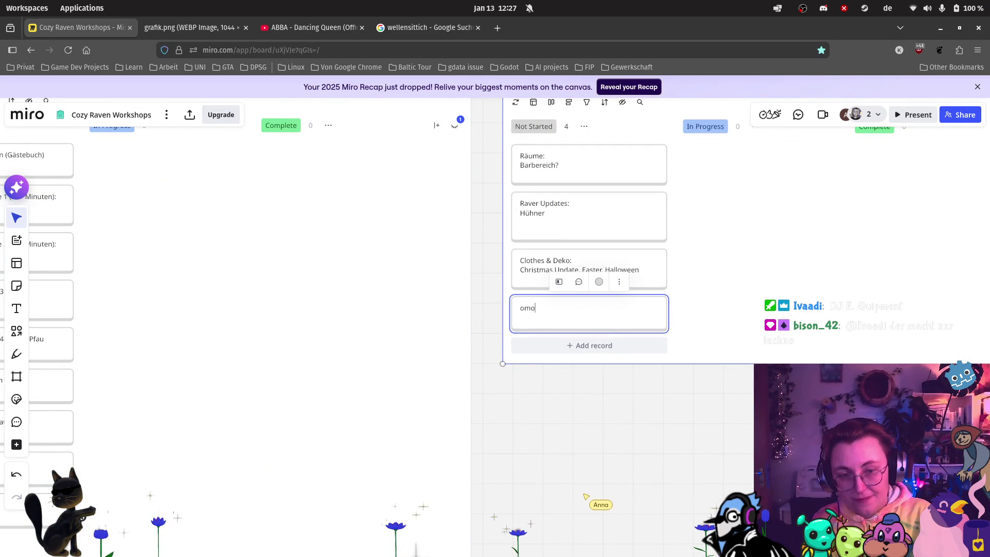
pyautogui.press('BackSpace')
pyautogui.press('BackSpace')
pyautogui.write('Pom')
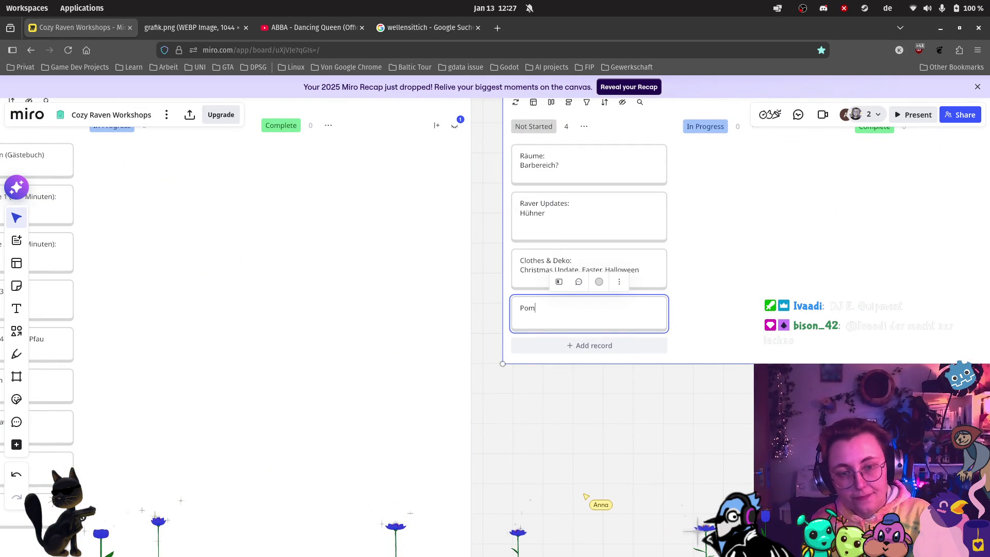
pyautogui.write('odoro-Timer')
# Add a 'Deep Focus + Whitelist' card below Pomodoro-Timer in Not Started.
pyautogui.click(576, 345)
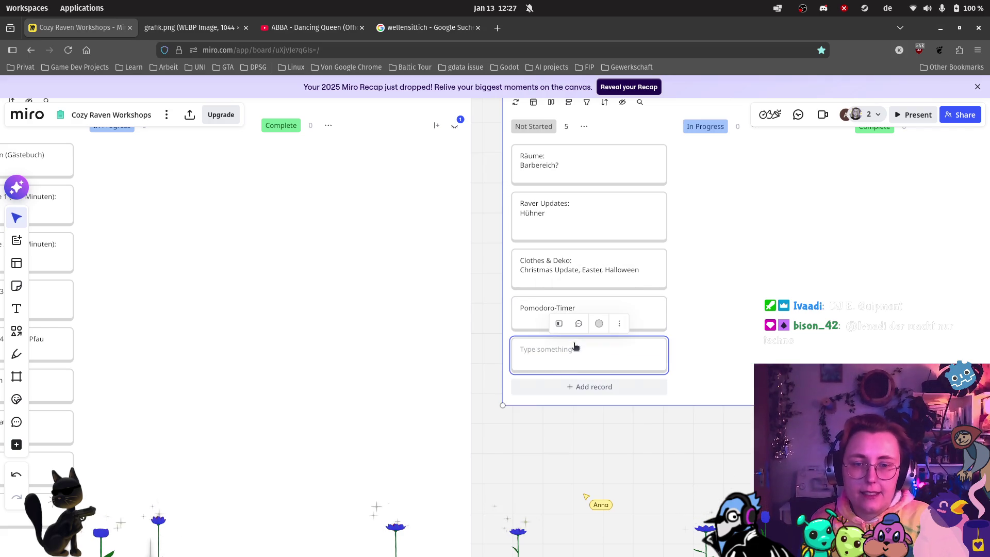
pyautogui.scroll(-2, 282, 382)
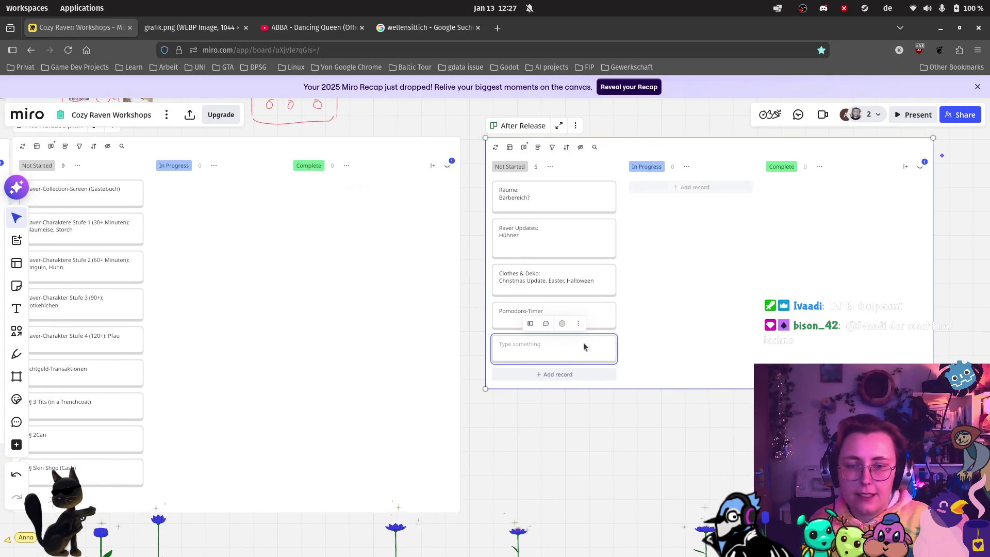
pyautogui.scroll(3, 561, 357)
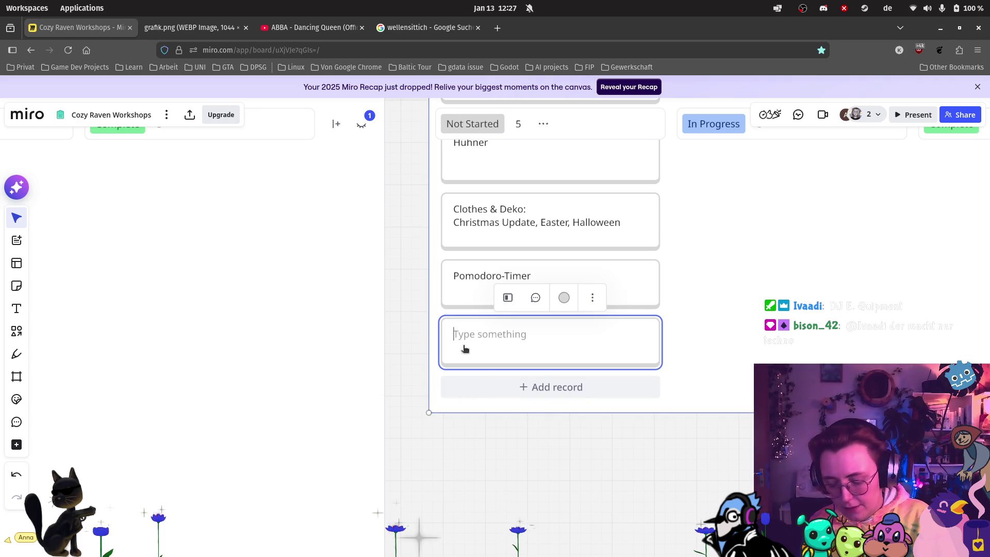
pyautogui.write('Deep Focus')
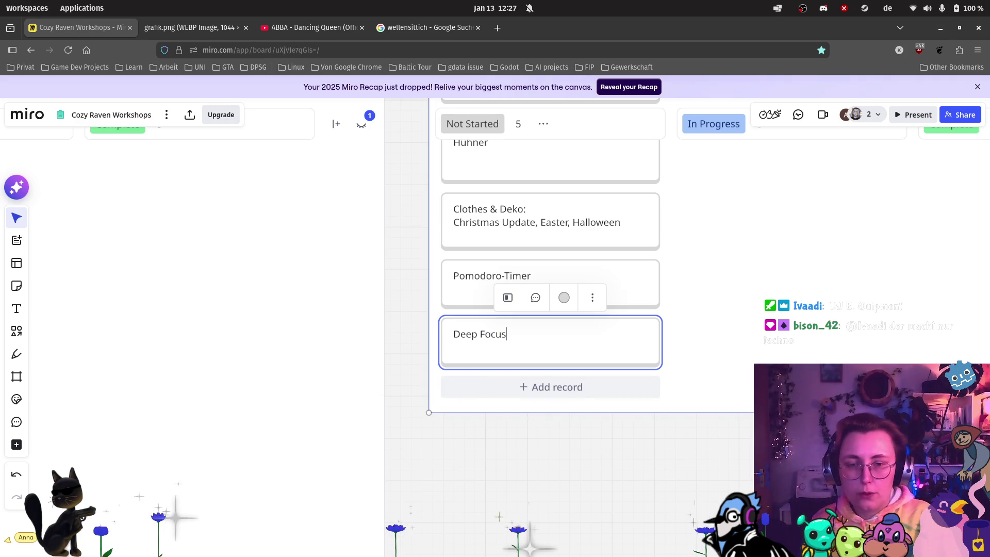
pyautogui.write(' + Whitelist')
pyautogui.click(493, 477)
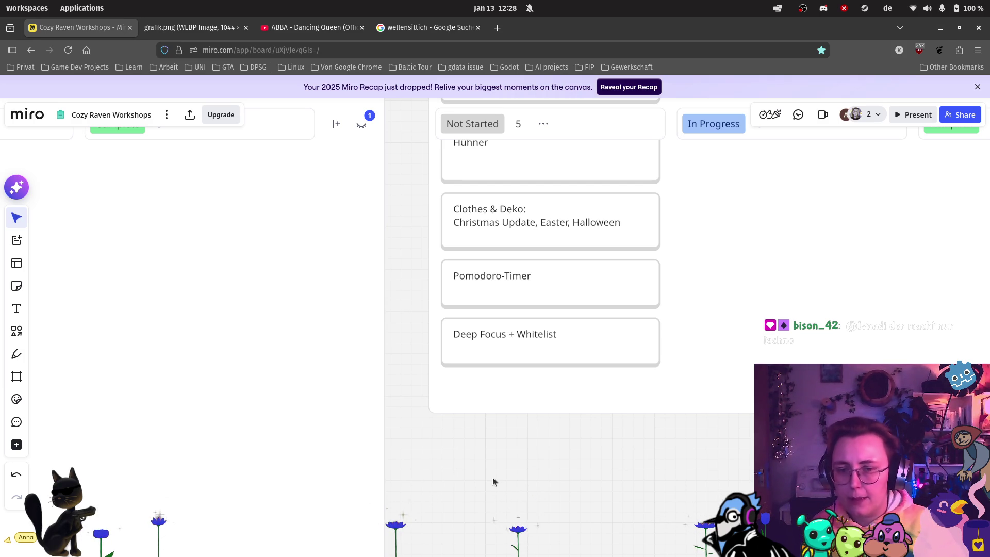
pyautogui.scroll(-1, 477, 441)
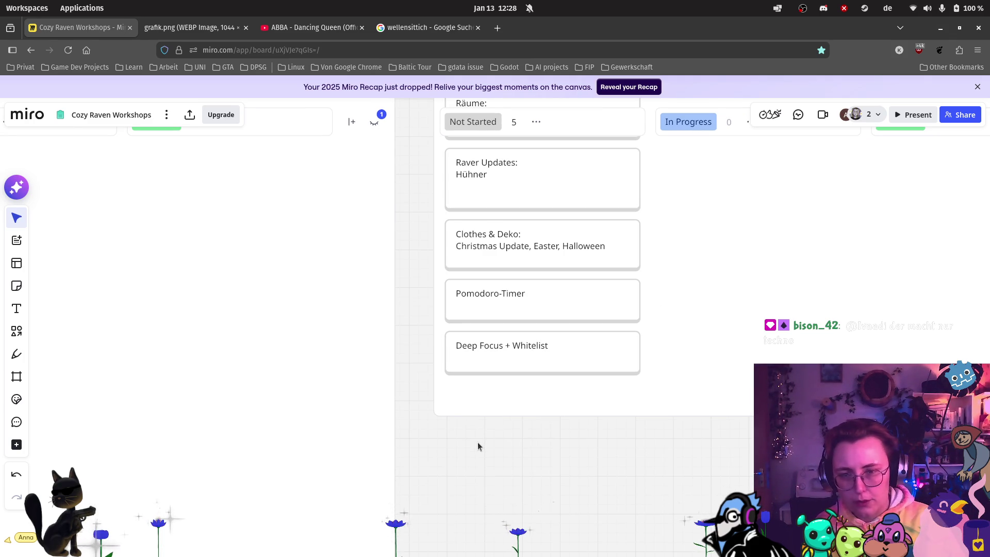
# Navigate past the bird timeline and Social Media Posts board to the Währungen BEAT coin sketches.
pyautogui.scroll(-2, 475, 442)
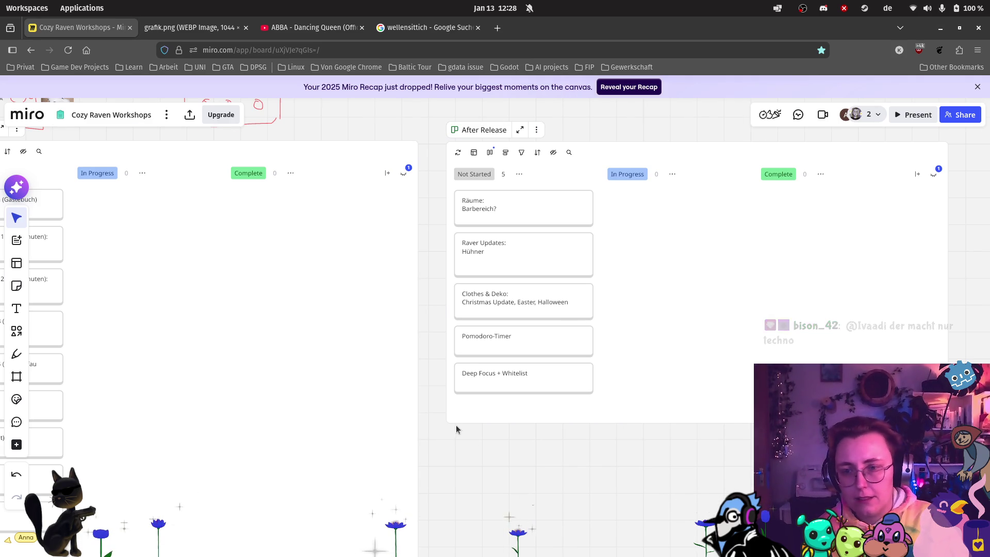
pyautogui.scroll(-2, 456, 432)
pyautogui.scroll(3, 194, 345)
pyautogui.hscroll(-3, 194, 345)
pyautogui.scroll(3, 376, 230)
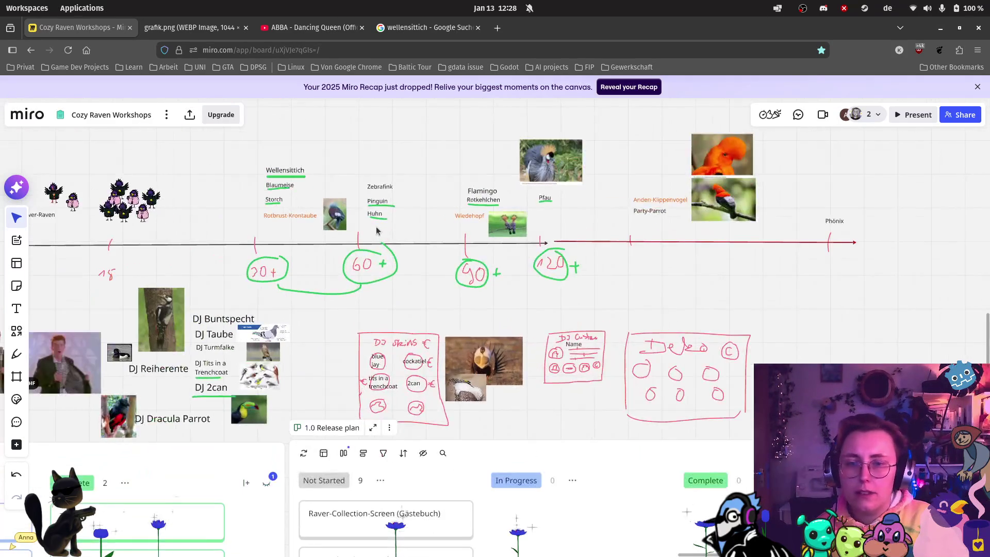
pyautogui.scroll(1, 376, 230)
pyautogui.scroll(2, 428, 228)
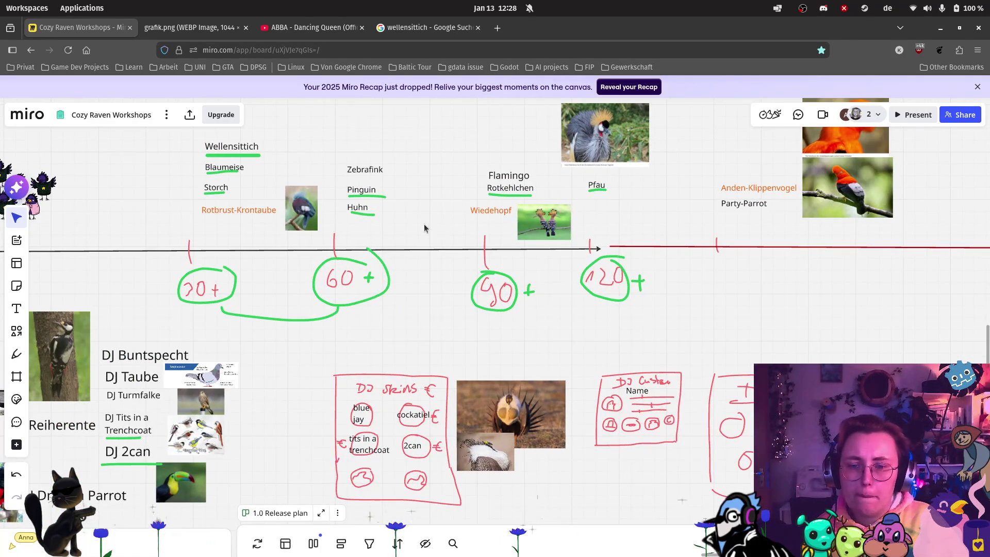
pyautogui.scroll(-3, 422, 228)
pyautogui.scroll(3, 609, 408)
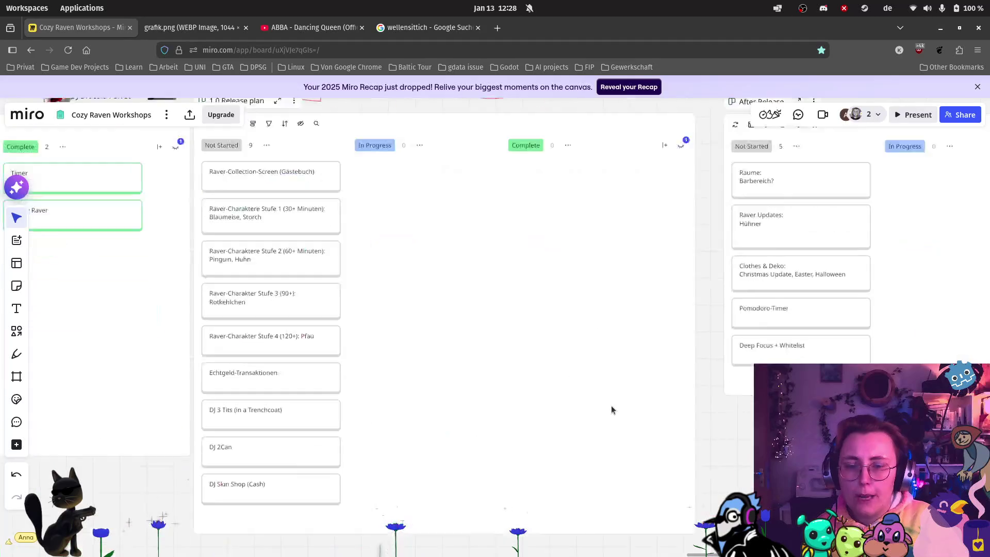
pyautogui.scroll(-3, 609, 408)
pyautogui.hscroll(-5, 498, 364)
pyautogui.scroll(3, 647, 330)
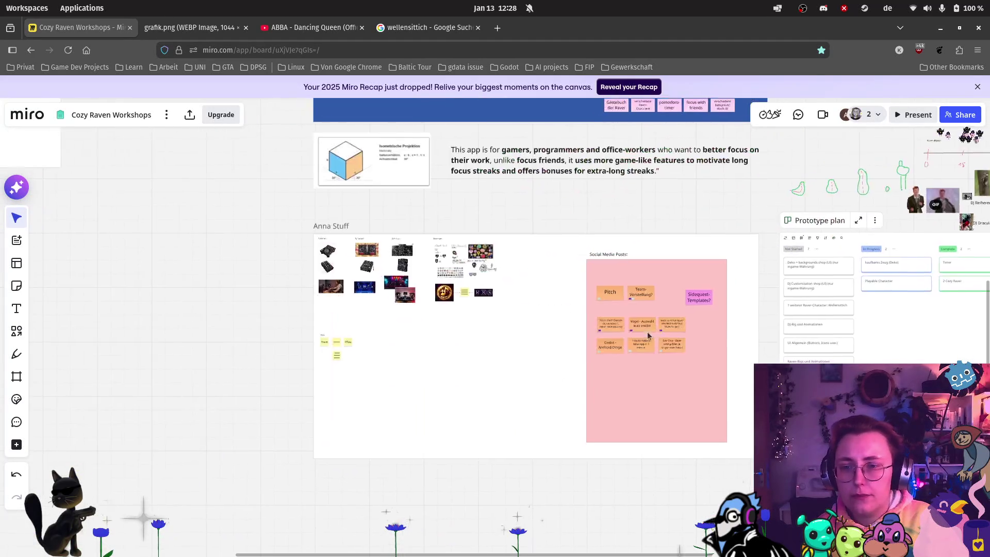
pyautogui.scroll(3, 555, 274)
pyautogui.scroll(2, 357, 255)
pyautogui.scroll(3, 320, 259)
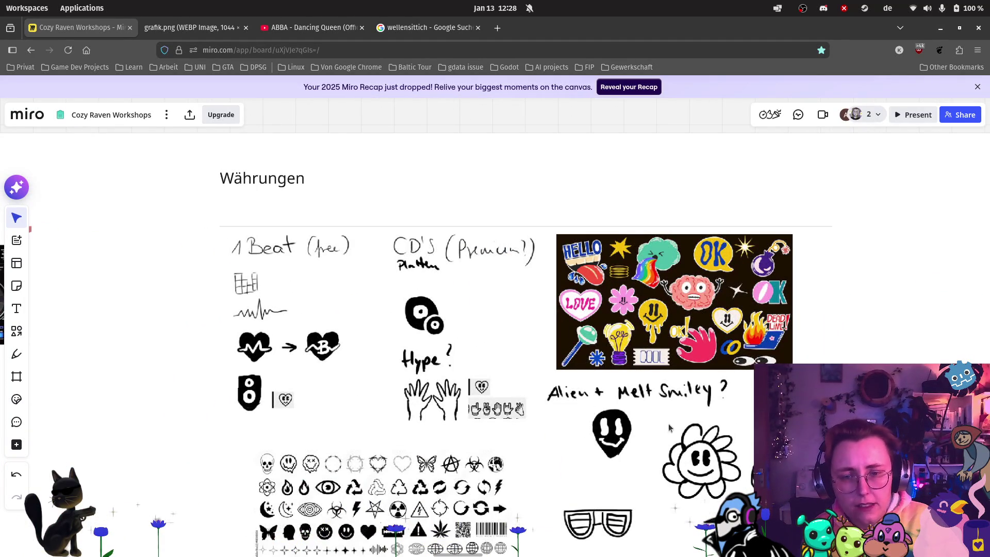
pyautogui.scroll(-3, 546, 342)
pyautogui.hscroll(2, 546, 341)
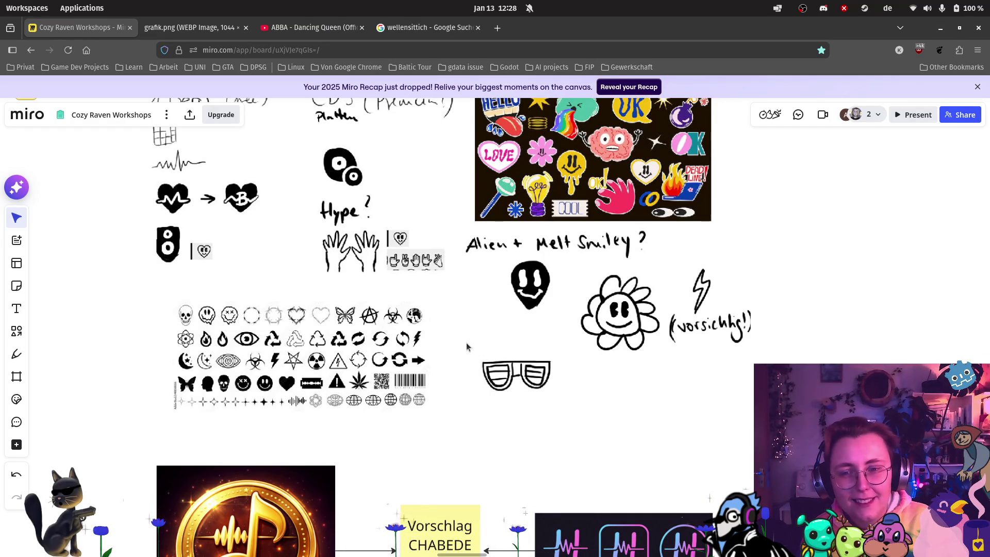
pyautogui.scroll(-1, 463, 339)
pyautogui.scroll(-1, 462, 339)
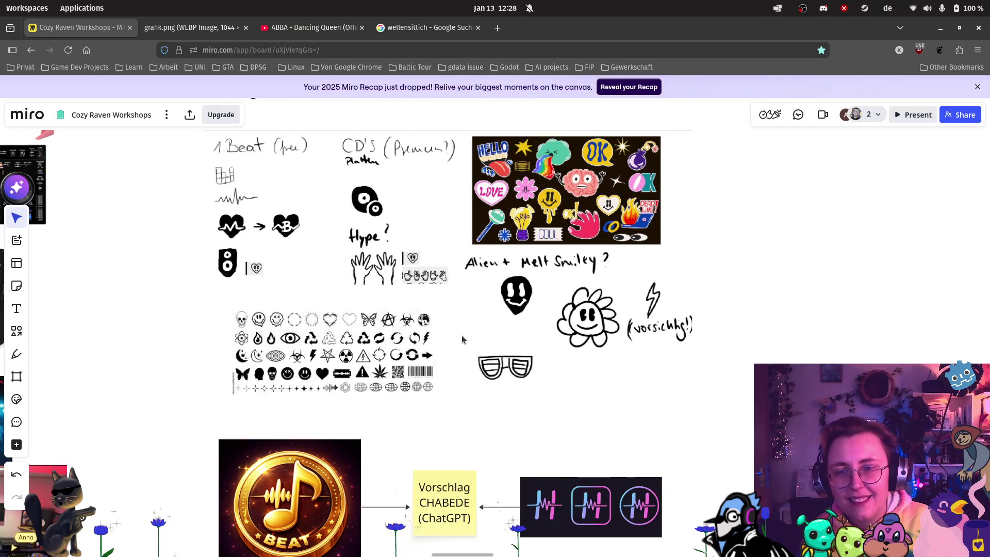
pyautogui.scroll(3, 286, 157)
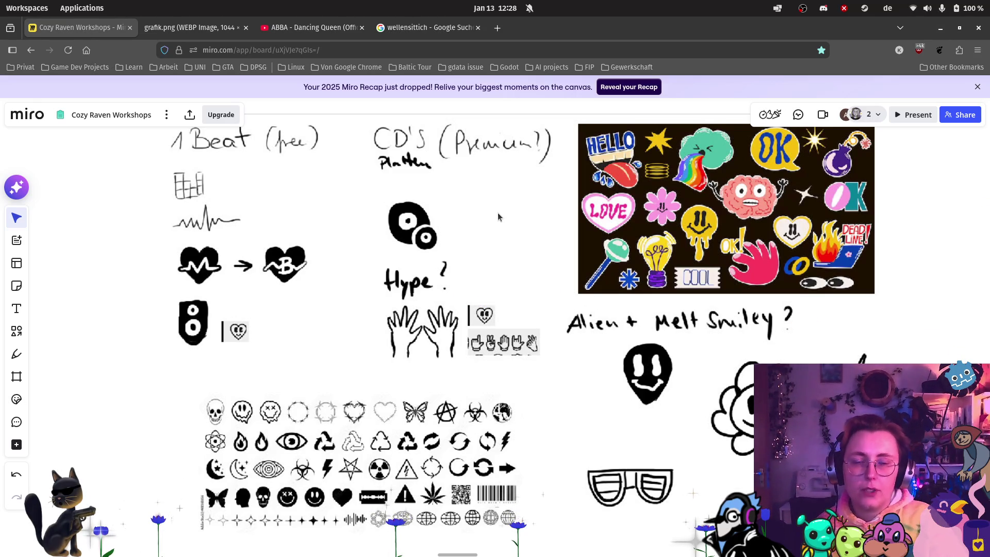
pyautogui.scroll(-1, 495, 211)
pyautogui.scroll(-1, 499, 216)
pyautogui.scroll(-4, 679, 402)
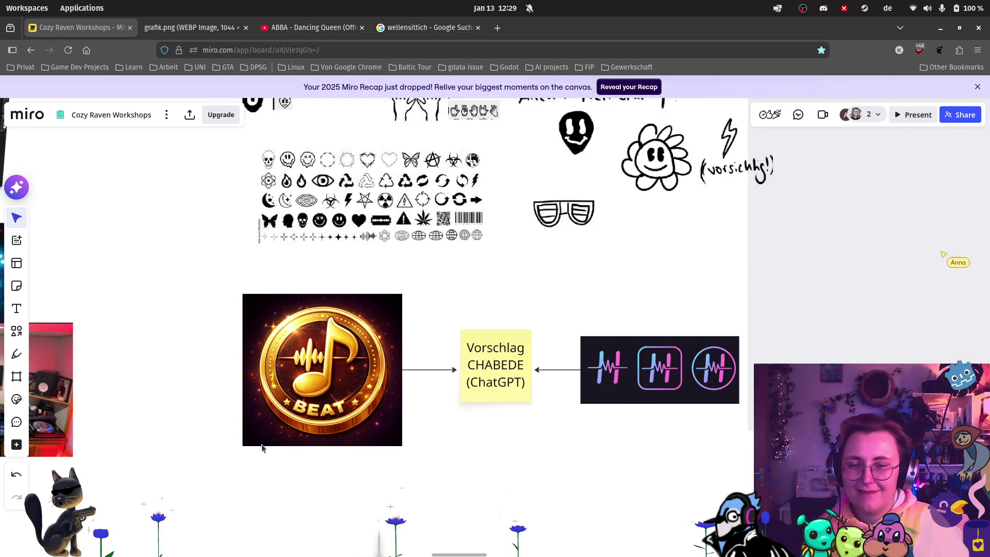
pyautogui.scroll(-2, 624, 468)
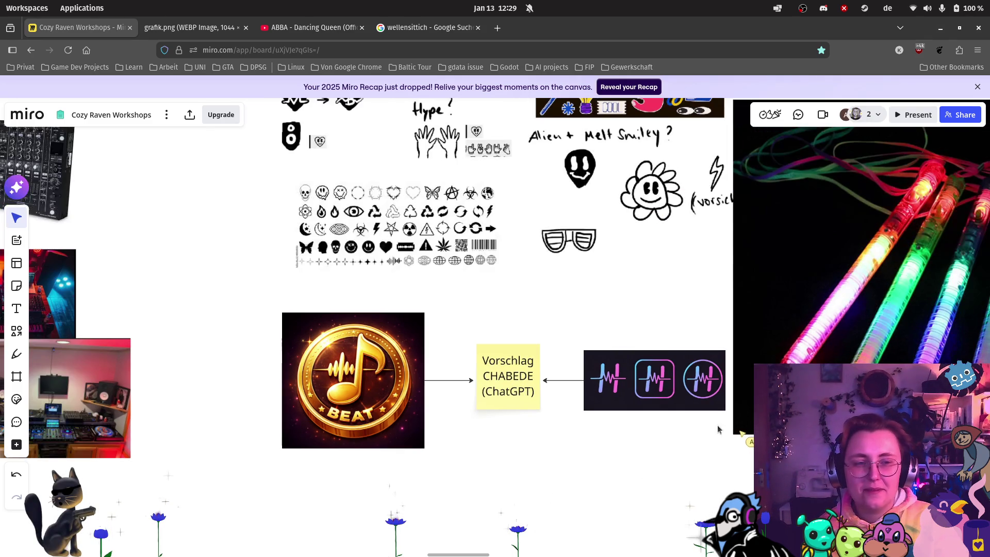
# Pan and zoom in on the 'Leuchtsticks' glowstick photo beside the symbol grid.
pyautogui.moveTo(656, 258); pyautogui.dragTo(478, 280)
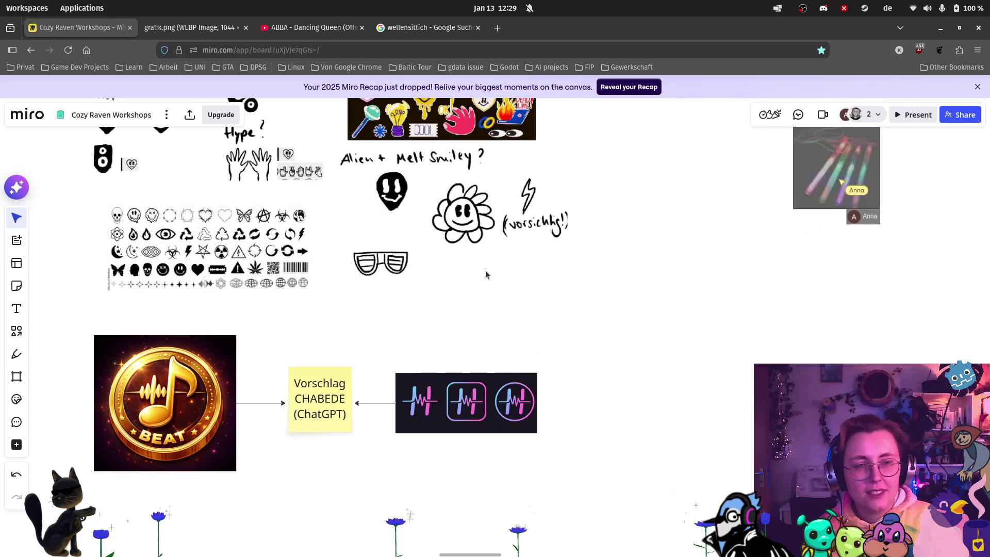
pyautogui.moveTo(558, 293)
pyautogui.mouseDown()
pyautogui.moveTo(560, 309)
pyautogui.moveTo(758, 376)
pyautogui.mouseUp()
pyautogui.scroll(5, 224, 313)
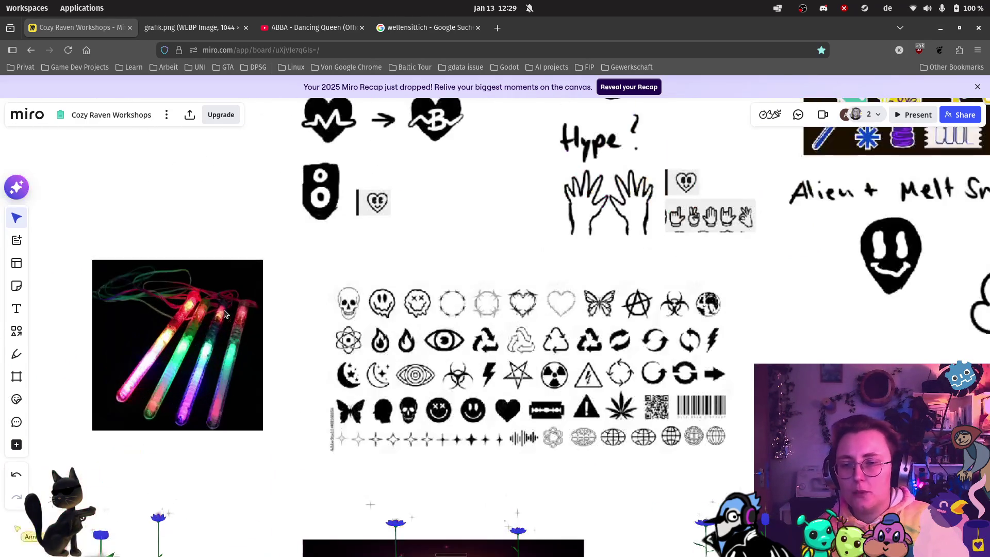
pyautogui.scroll(3, 225, 313)
pyautogui.scroll(-2, 224, 313)
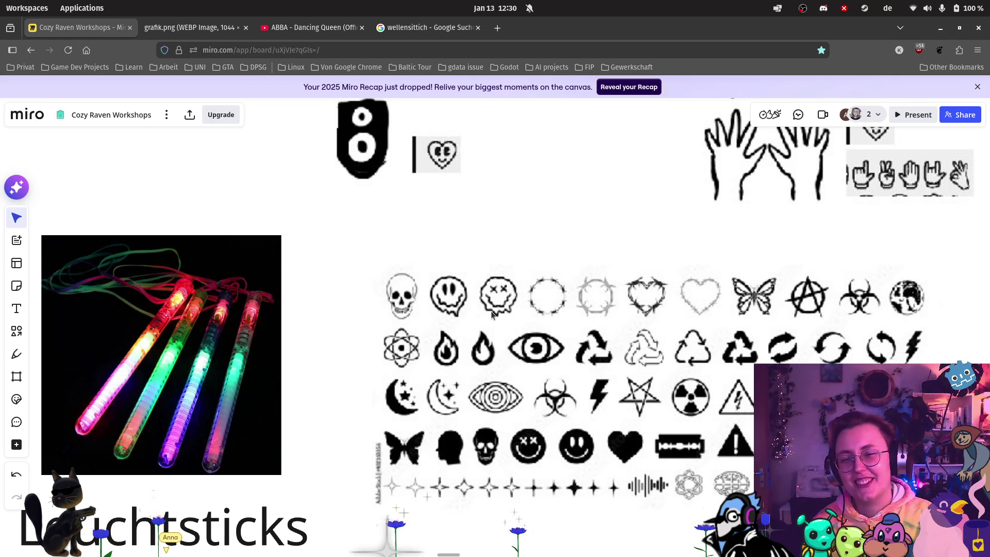
# Survey the surrounding board, then pan back to the Währungen heading and Social Media Posts frame.
pyautogui.scroll(-5, 486, 326)
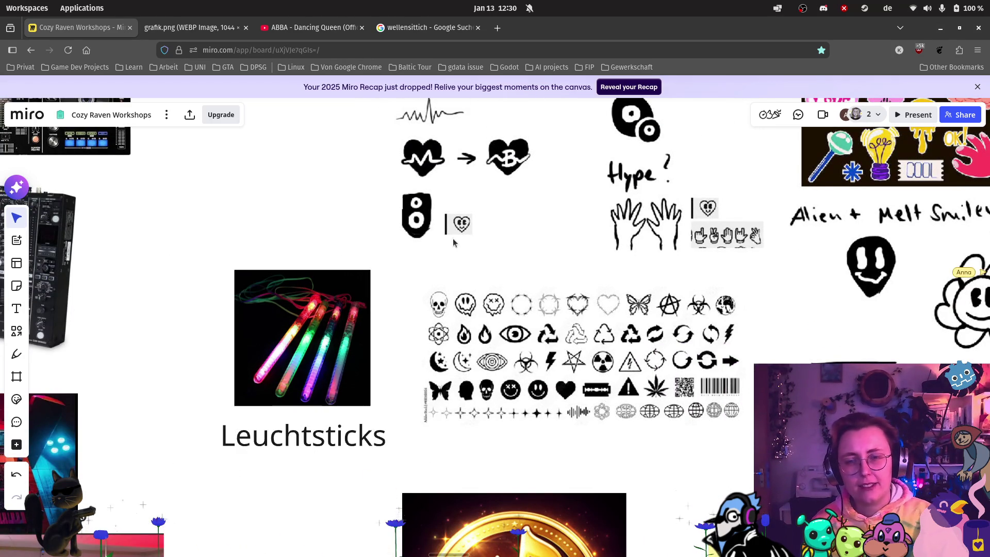
pyautogui.hscroll(10, 700, 304)
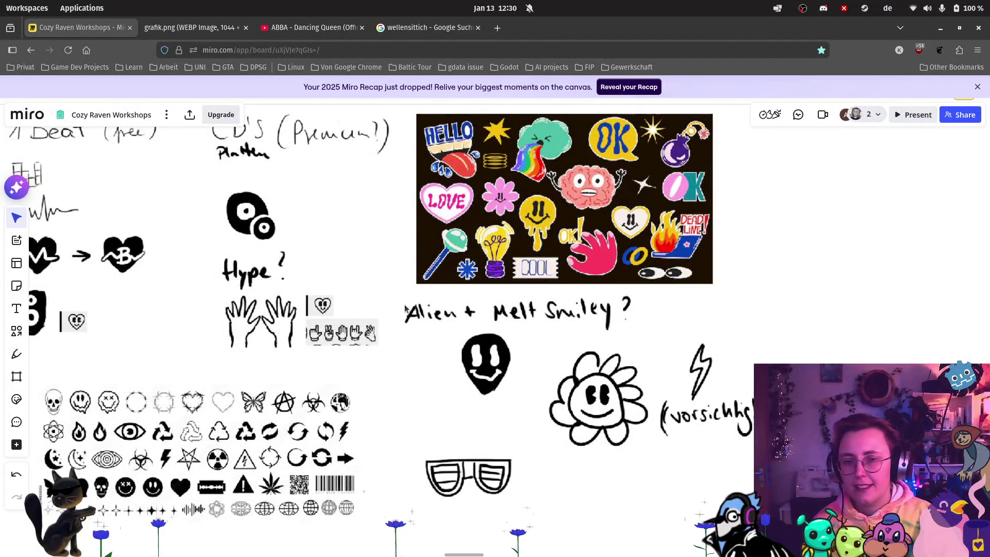
pyautogui.scroll(-3, 447, 339)
pyautogui.scroll(-1, 447, 339)
pyautogui.hscroll(5, 491, 338)
pyautogui.hscroll(-8, 689, 309)
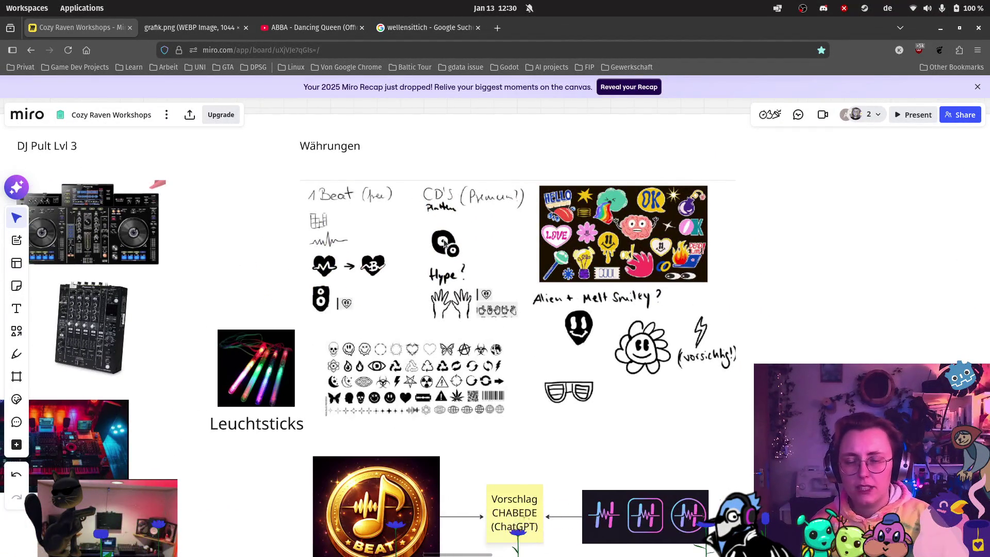
pyautogui.scroll(-2, 583, 304)
pyautogui.hscroll(5, 583, 305)
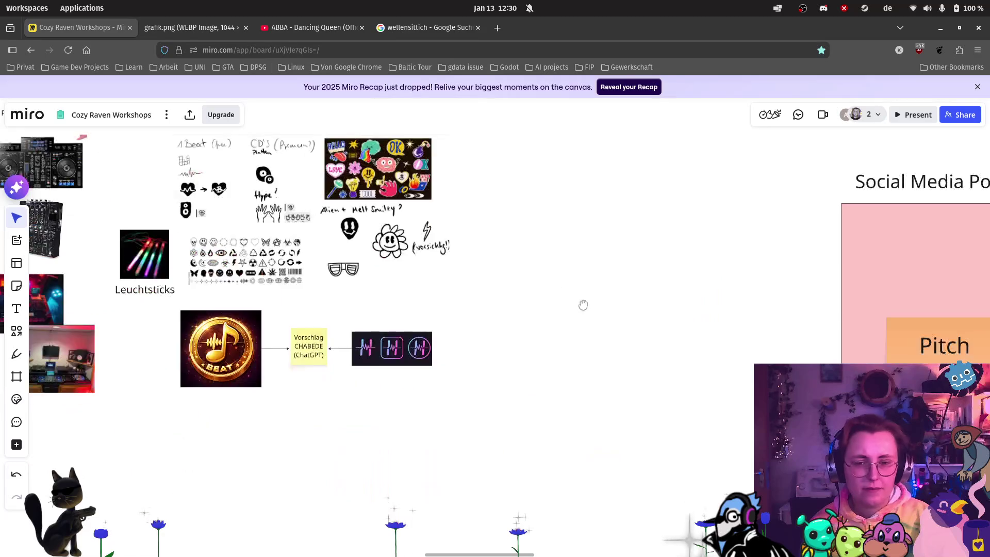
pyautogui.hscroll(-5, 731, 316)
pyautogui.scroll(3, 454, 230)
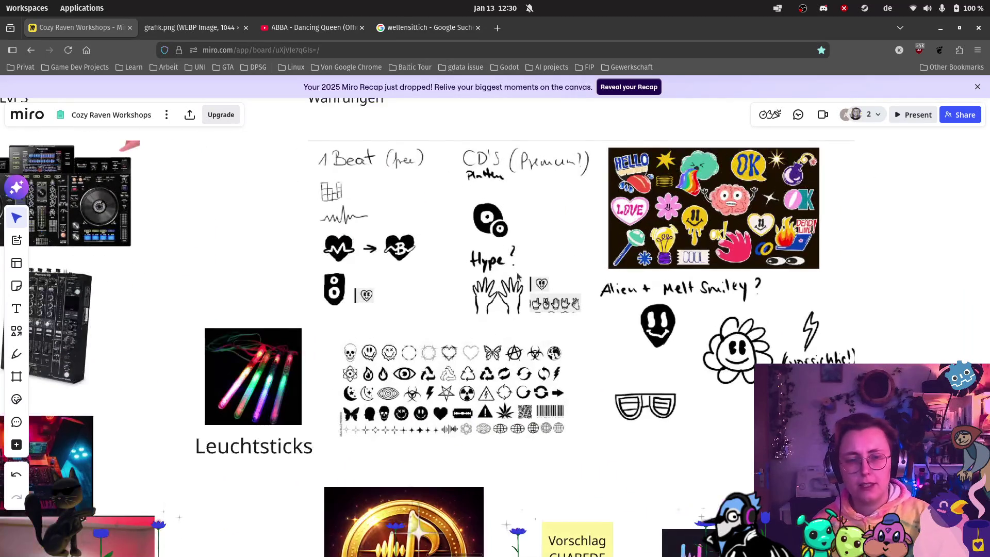
pyautogui.scroll(2, 520, 294)
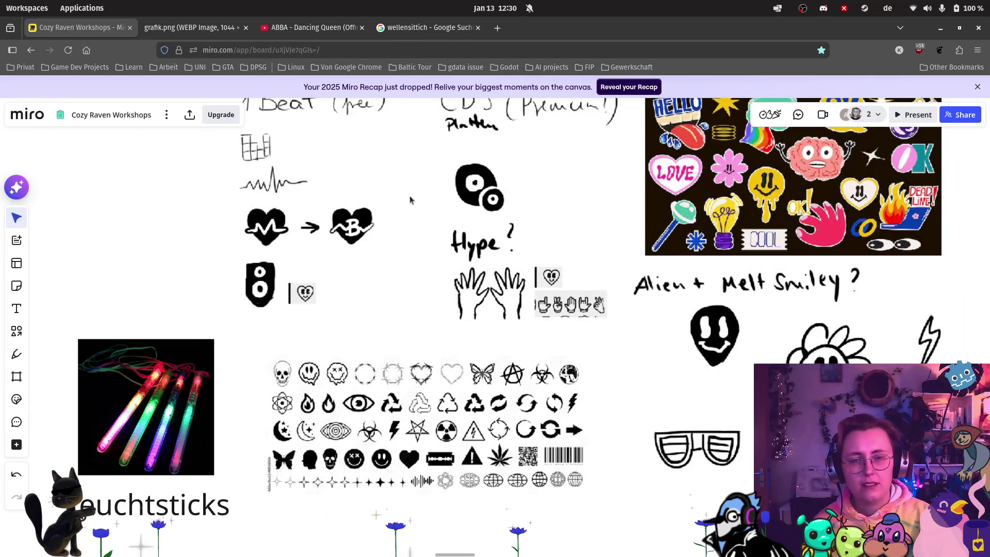
pyautogui.moveTo(394, 230); pyautogui.dragTo(419, 328)
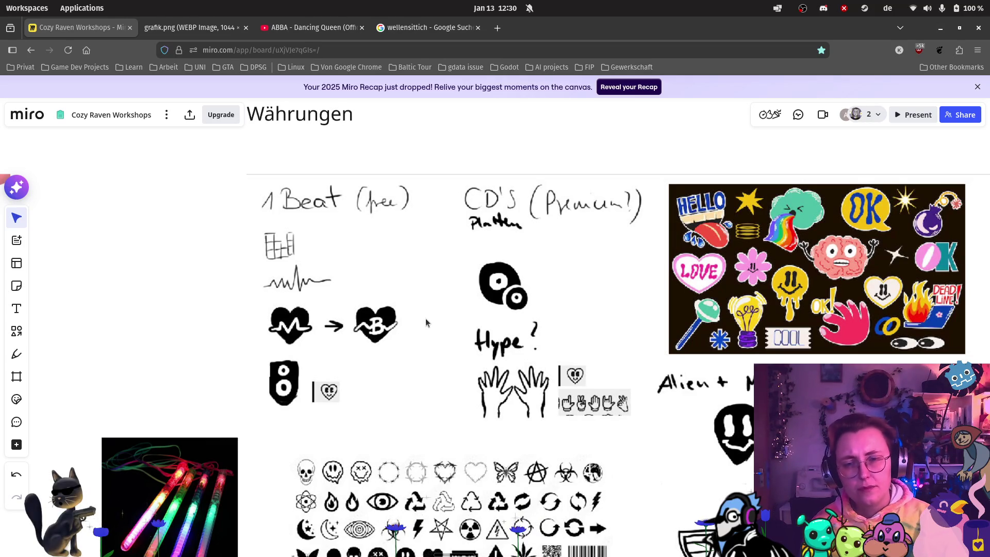
pyautogui.scroll(-5, 425, 319)
pyautogui.moveTo(841, 488); pyautogui.dragTo(522, 338)
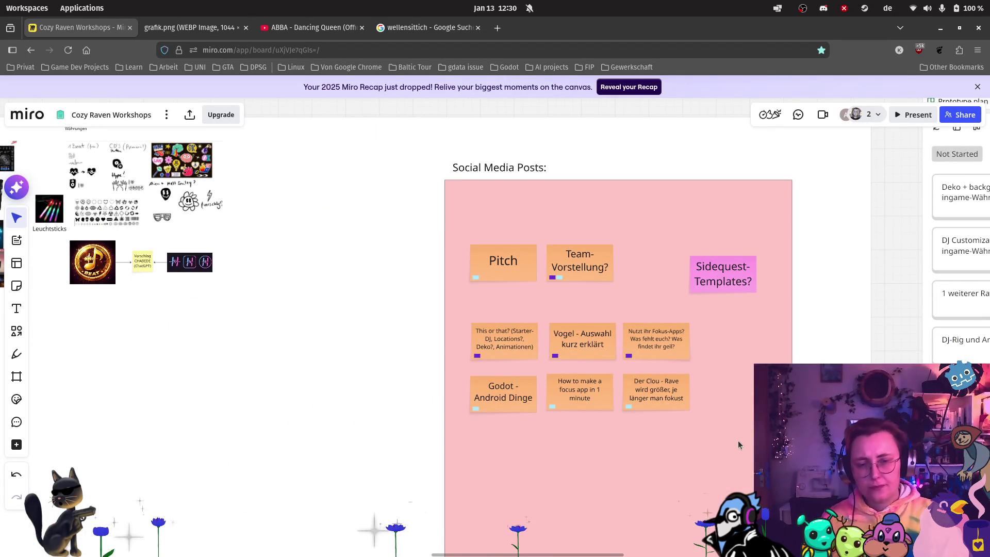
# Scroll across to the kanban board with Not Started, In Progress and Complete columns.
pyautogui.hscroll(10, 706, 394)
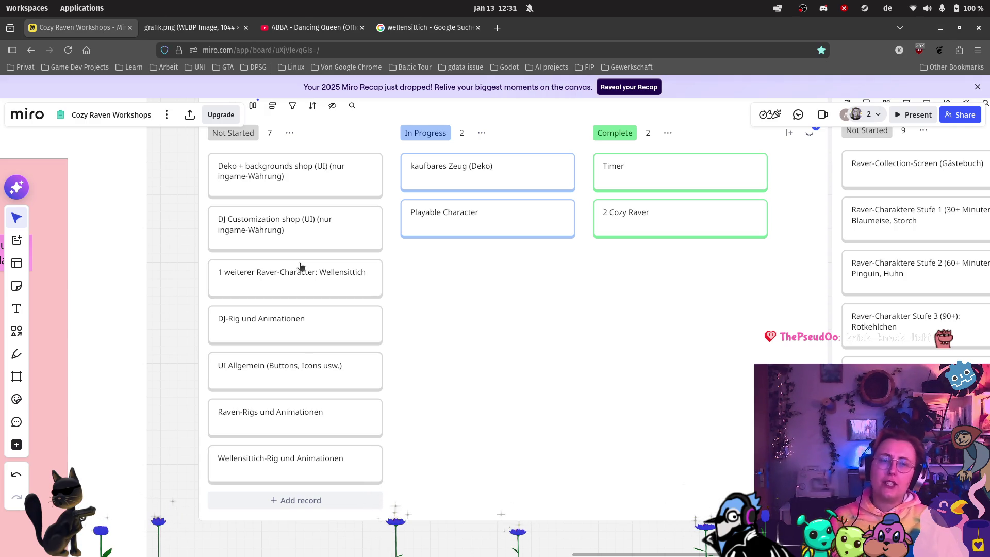
pyautogui.scroll(-2, 624, 285)
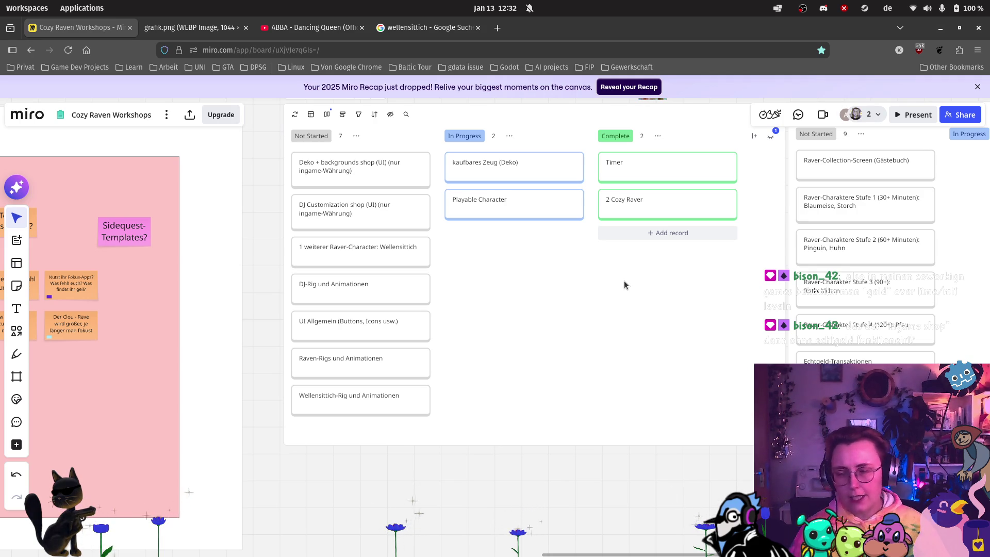
pyautogui.scroll(-3, 485, 293)
# Return to the Leuchtsticks sketches and bring the mirroring-server Terminal window to the front.
pyautogui.hscroll(-10, 448, 268)
pyautogui.scroll(5, 448, 268)
pyautogui.scroll(5, 418, 286)
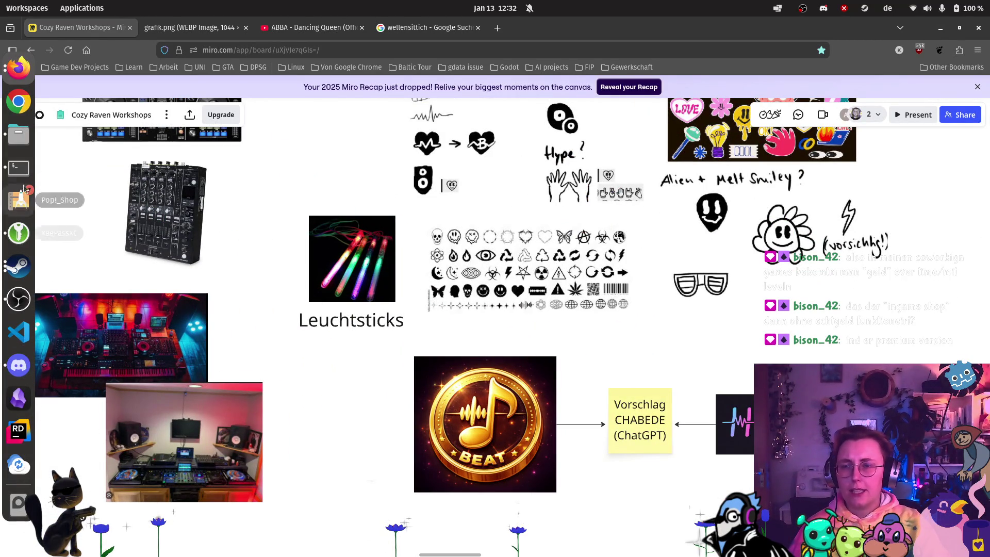
pyautogui.click(15, 167)
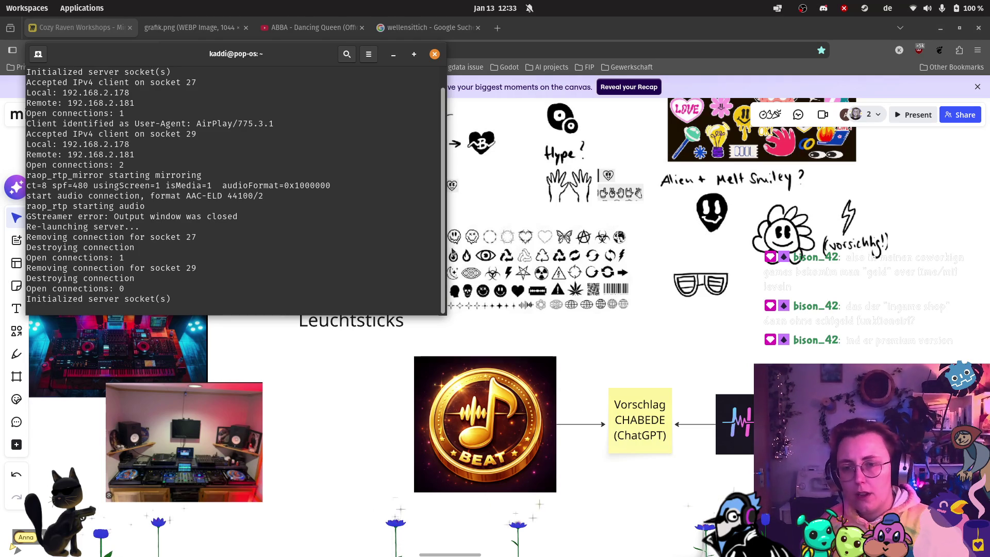
# Send the terminal behind the browser so the UxPlay phone mirror window appears.
pyautogui.click(354, 432)
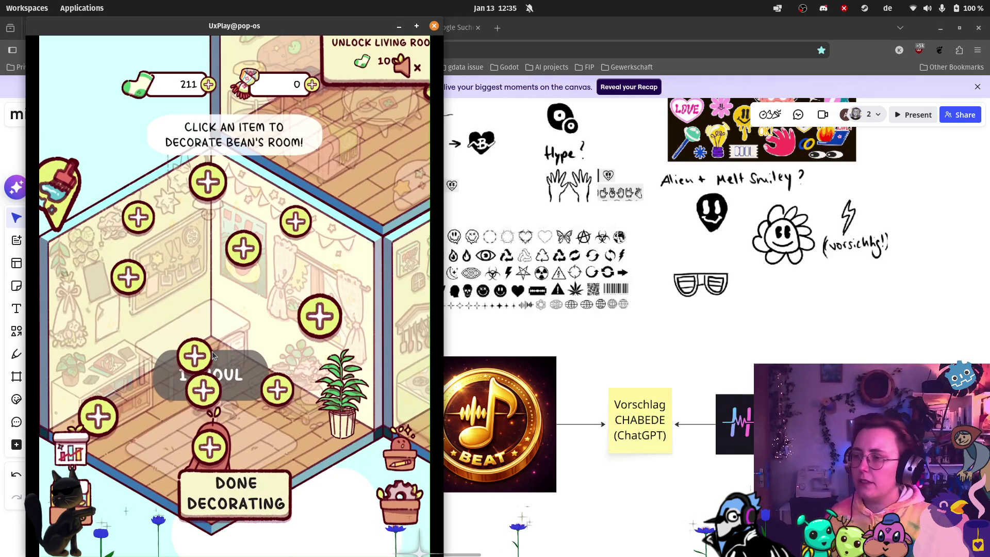
# Close the UxPlay phone mirroring window to reveal the Miro board.
pyautogui.click(434, 25)
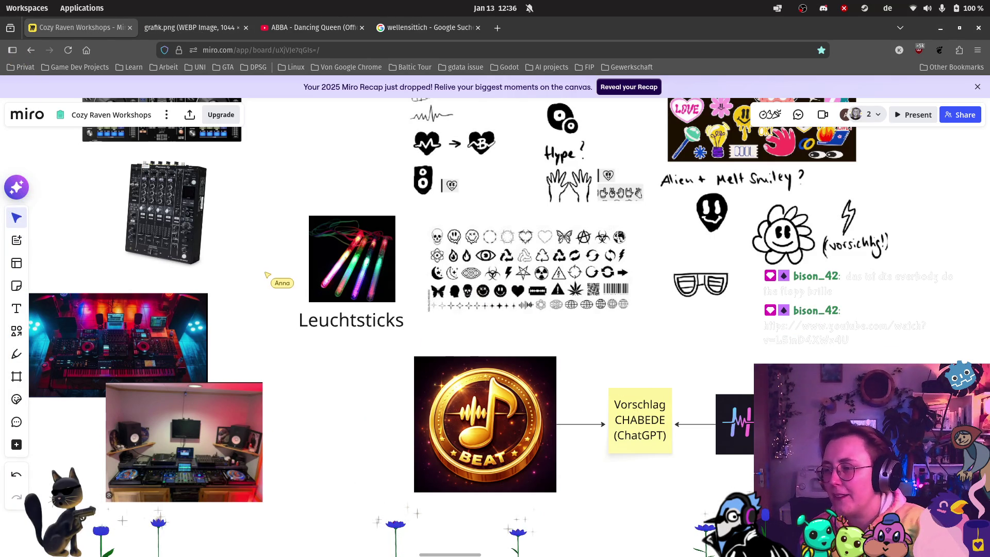
# Drag the shared EVERYBODY DO THE FLOP YouTube link onto the tab bar to open it in a new tab.
pyautogui.moveTo(217, 34)
pyautogui.mouseDown()
pyautogui.moveTo(508, 62)
pyautogui.moveTo(495, 35)
pyautogui.mouseUp()
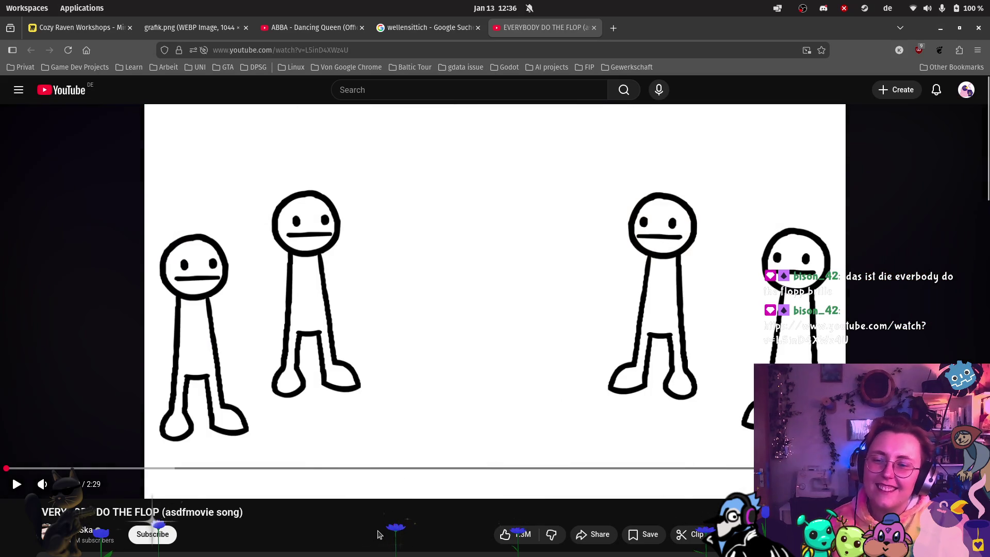
# Play the asdfmovie flop video, then set it paused at 0:14 of 2:29.
pyautogui.click(16, 483)
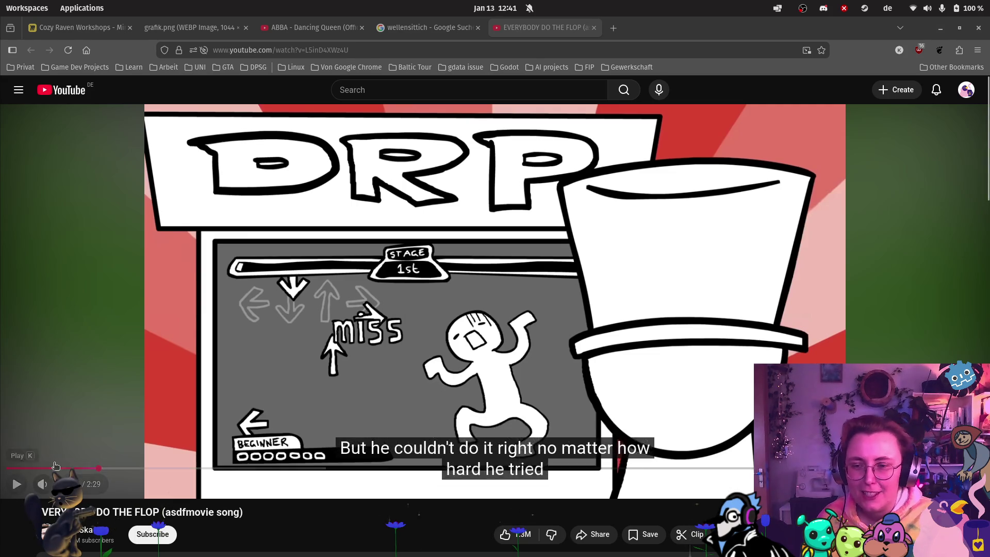
pyautogui.moveTo(97, 471); pyautogui.dragTo(98, 471)
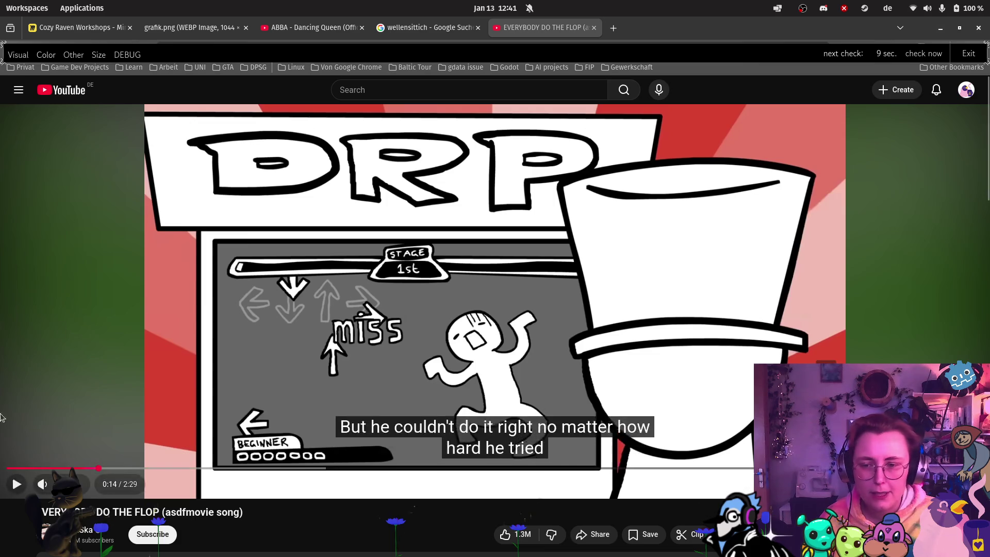
# Rewind the flop video to about 0:10 and let it play into the chorus.
pyautogui.moveTo(72, 468); pyautogui.dragTo(7, 475)
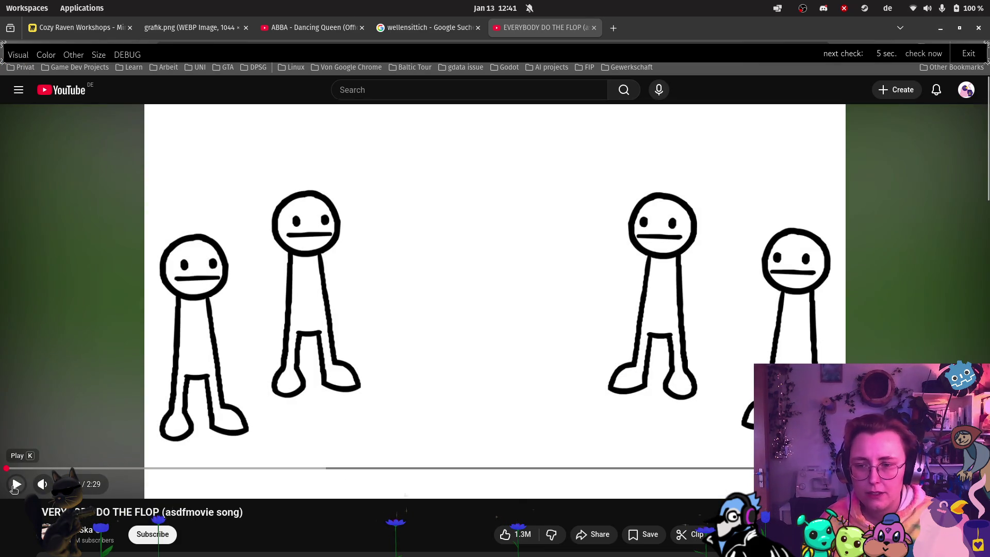
pyautogui.click(14, 487)
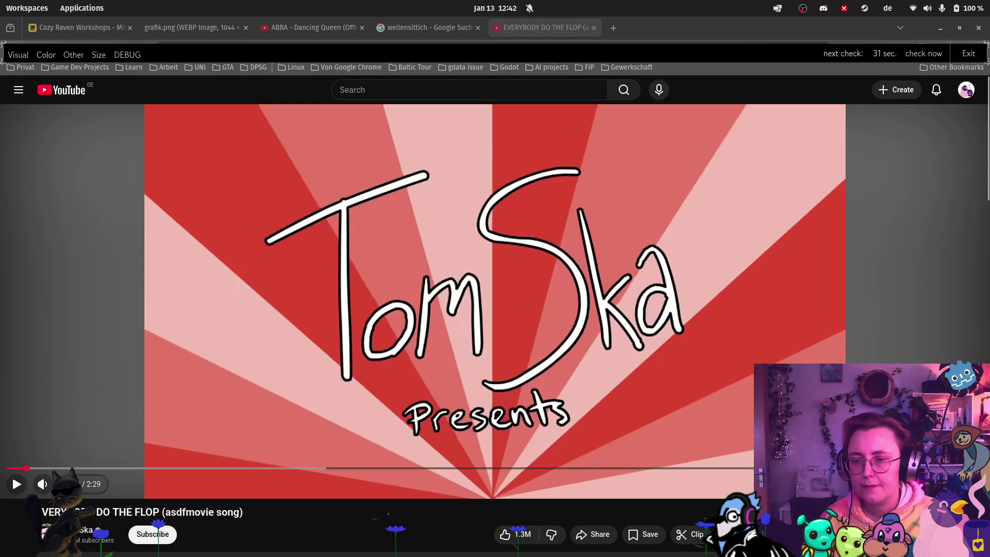
pyautogui.click(26, 486)
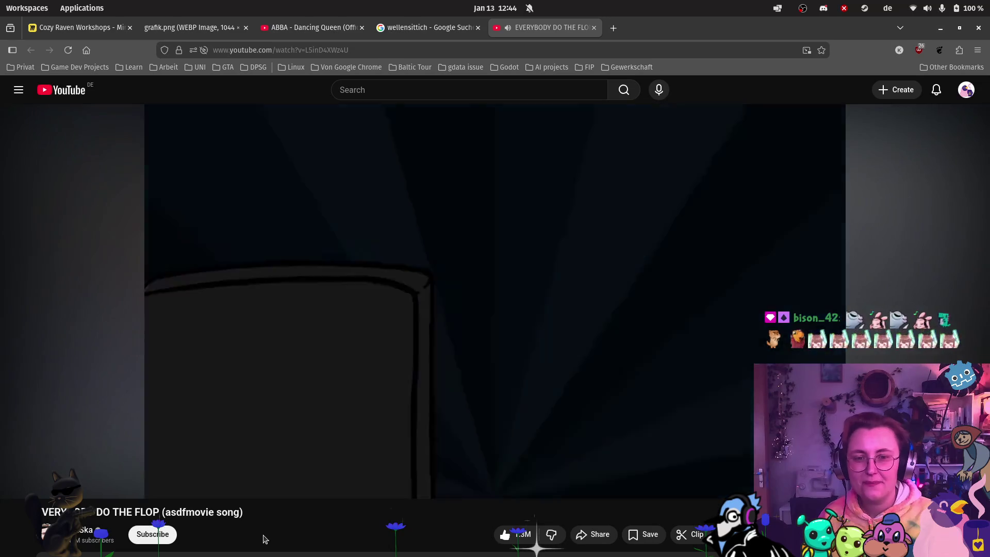
# Pause the video on its end screen, close its tab, and return to the Cozy Raven Workshops board.
pyautogui.click(29, 487)
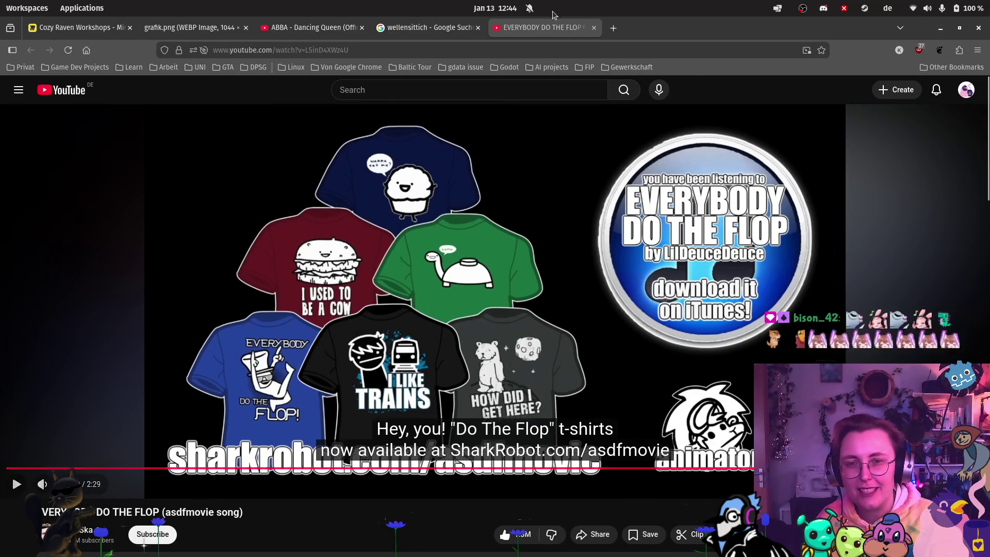
pyautogui.click(594, 27)
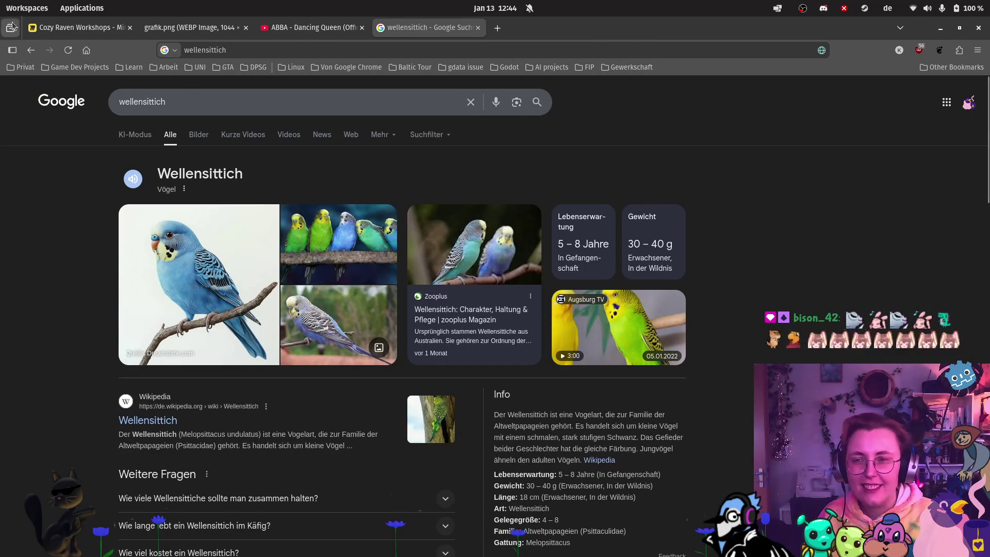
pyautogui.click(77, 27)
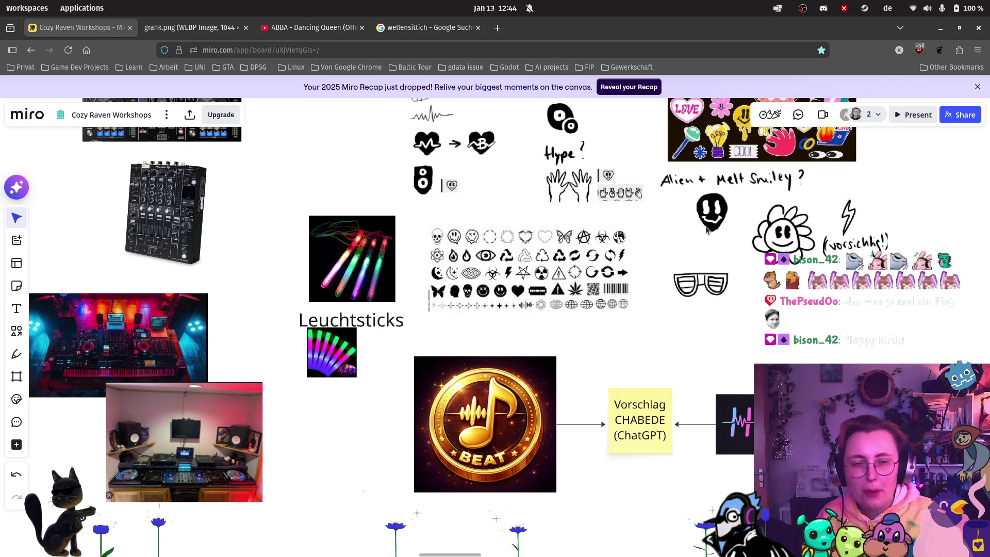
pyautogui.scroll(2, 715, 235)
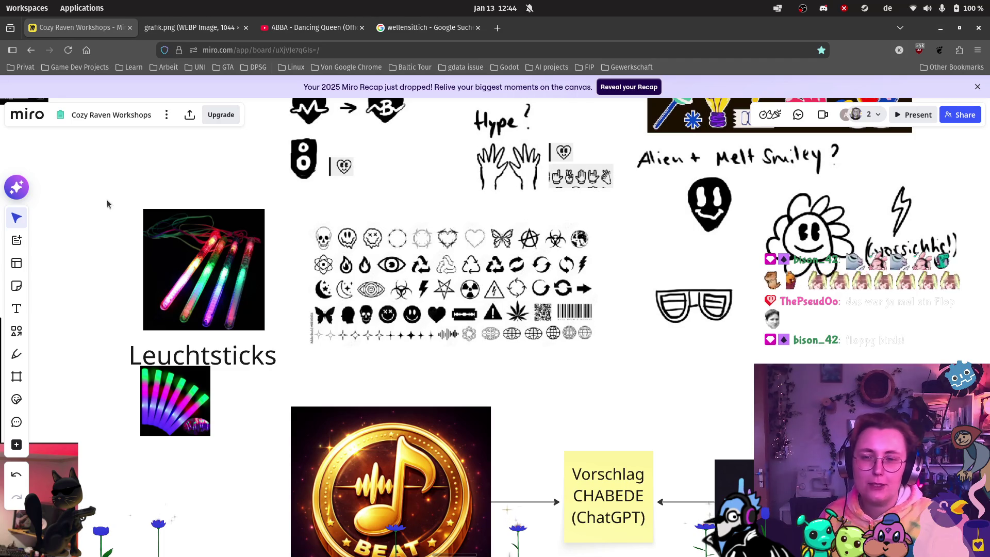
pyautogui.click(16, 354)
# Circle the glow-stick image and sunglasses doodle in red, and draw a T mark above the glow-stick circle.
pyautogui.moveTo(268, 209)
pyautogui.mouseDown()
pyautogui.moveTo(157, 187)
pyautogui.moveTo(192, 330)
pyautogui.moveTo(276, 272)
pyautogui.moveTo(267, 209)
pyautogui.mouseUp()
pyautogui.moveTo(733, 262)
pyautogui.mouseDown()
pyautogui.moveTo(649, 330)
pyautogui.moveTo(729, 310)
pyautogui.moveTo(714, 250)
pyautogui.mouseUp()
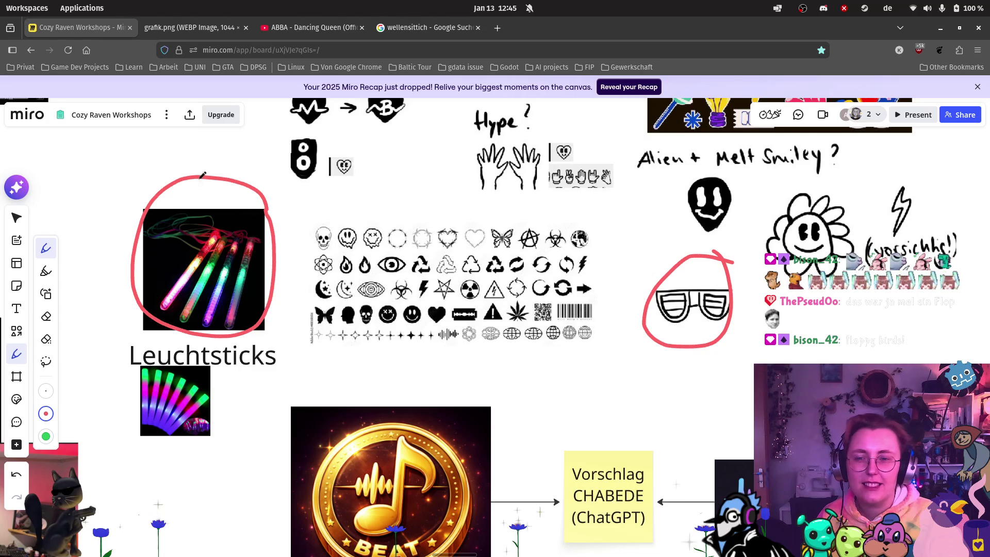
pyautogui.moveTo(169, 163); pyautogui.dragTo(170, 181)
pyautogui.moveTo(145, 166)
pyautogui.mouseDown()
pyautogui.moveTo(203, 166)
pyautogui.moveTo(208, 150)
pyautogui.moveTo(217, 171)
pyautogui.moveTo(236, 166)
pyautogui.mouseUp()
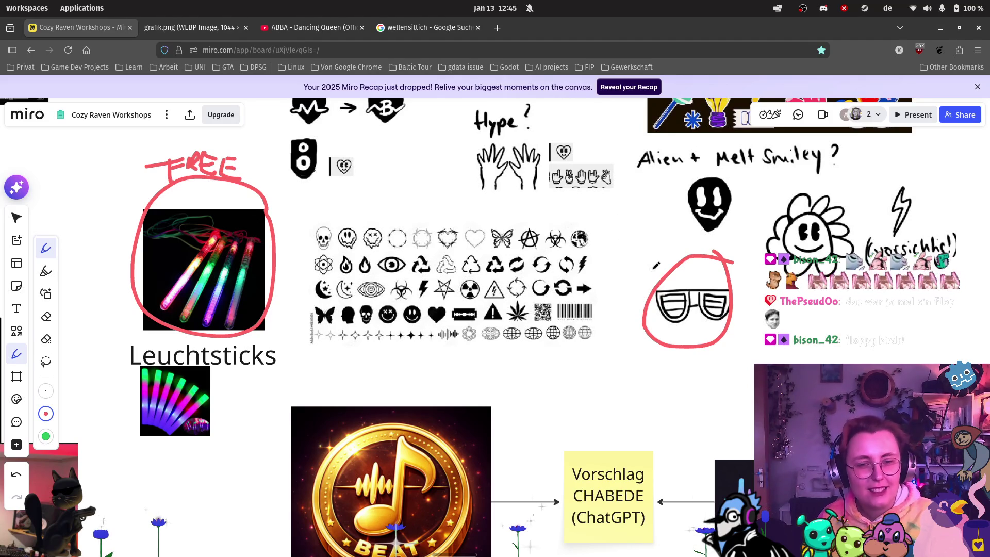
# Letter PREMIUM in red above the circled sunglasses sketch.
pyautogui.moveTo(643, 264); pyautogui.dragTo(657, 275)
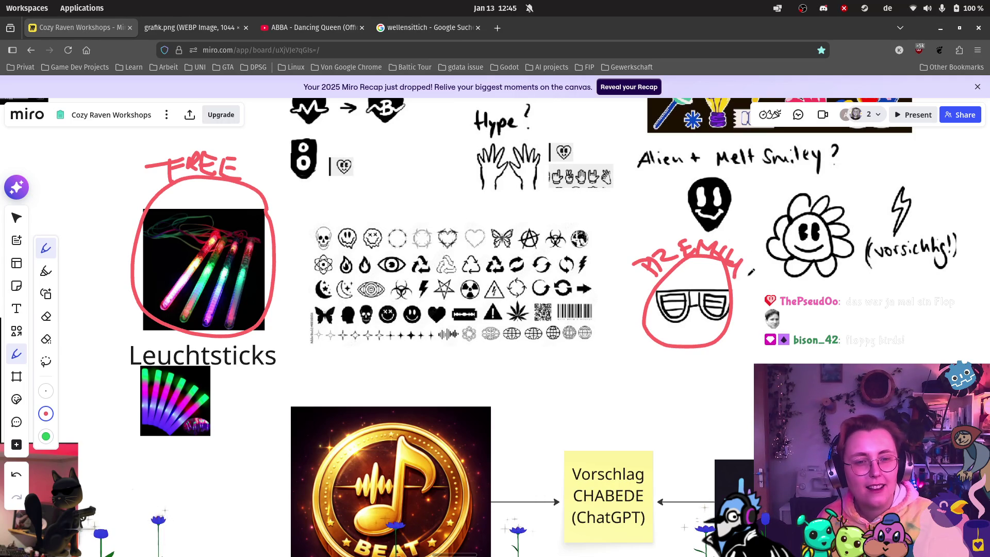
pyautogui.moveTo(741, 280)
pyautogui.mouseDown()
pyautogui.moveTo(754, 273)
pyautogui.moveTo(743, 304)
pyautogui.mouseUp()
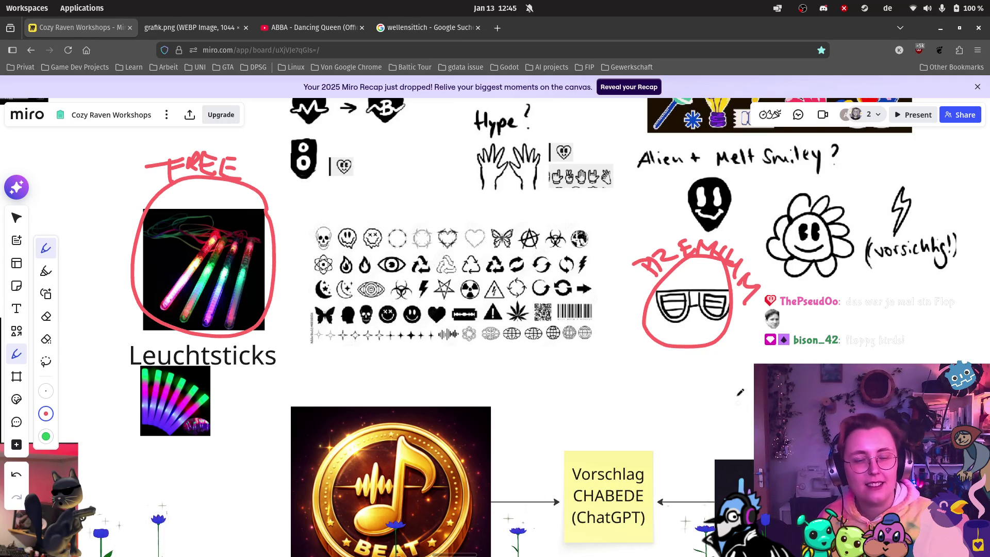
pyautogui.scroll(-5, 794, 305)
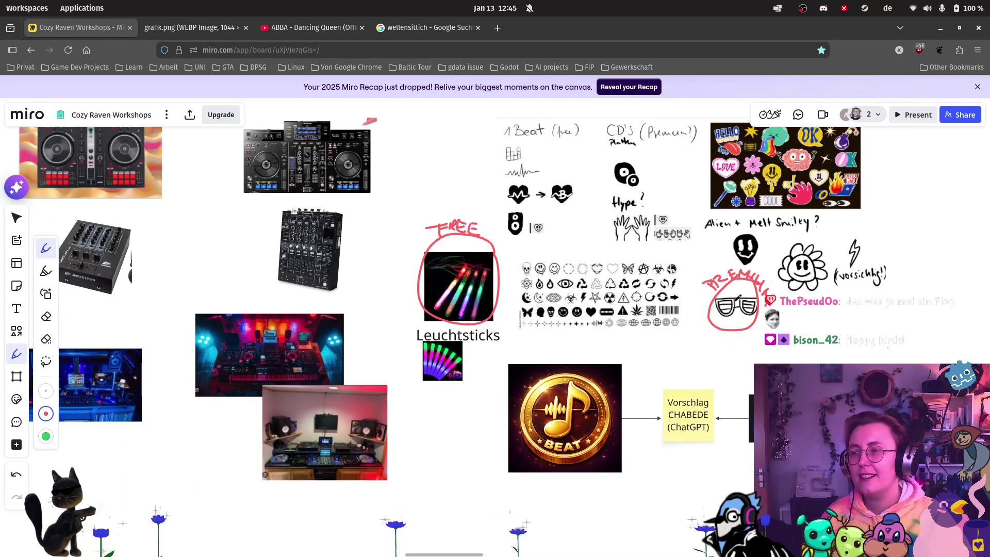
# Switch to the Select tool and navigate the canvas to the Prototype plan kanban.
pyautogui.scroll(-3, 561, 216)
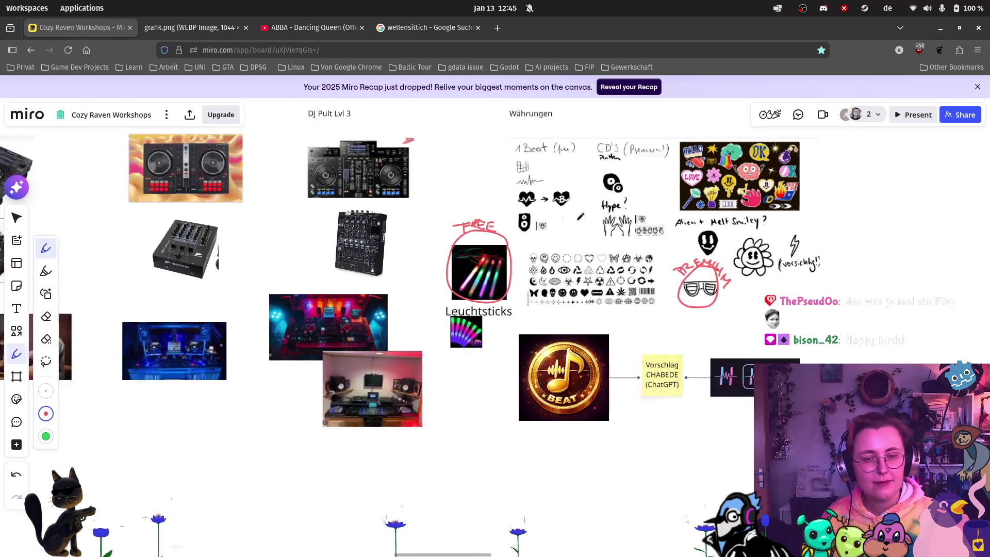
pyautogui.click(17, 218)
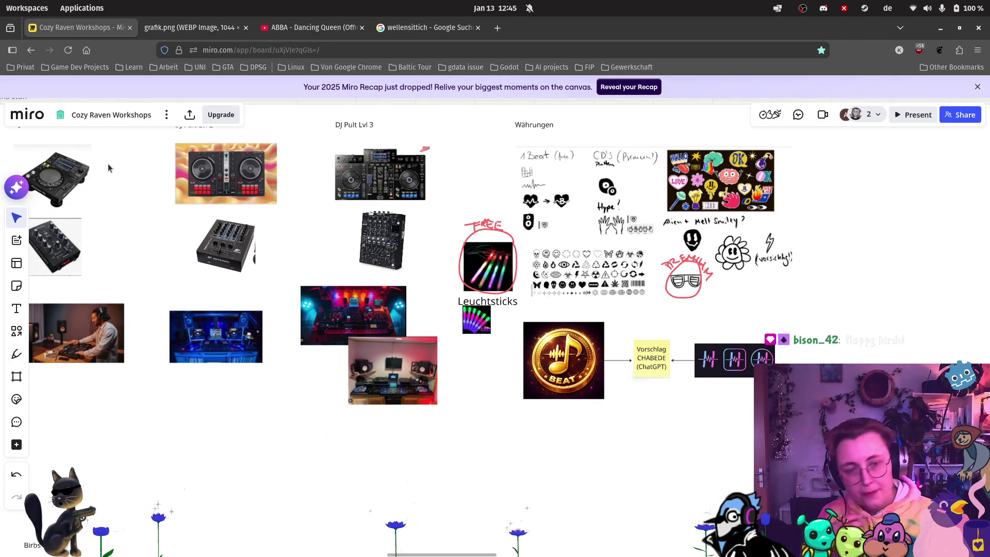
pyautogui.scroll(-3, 101, 167)
pyautogui.scroll(-3, 653, 336)
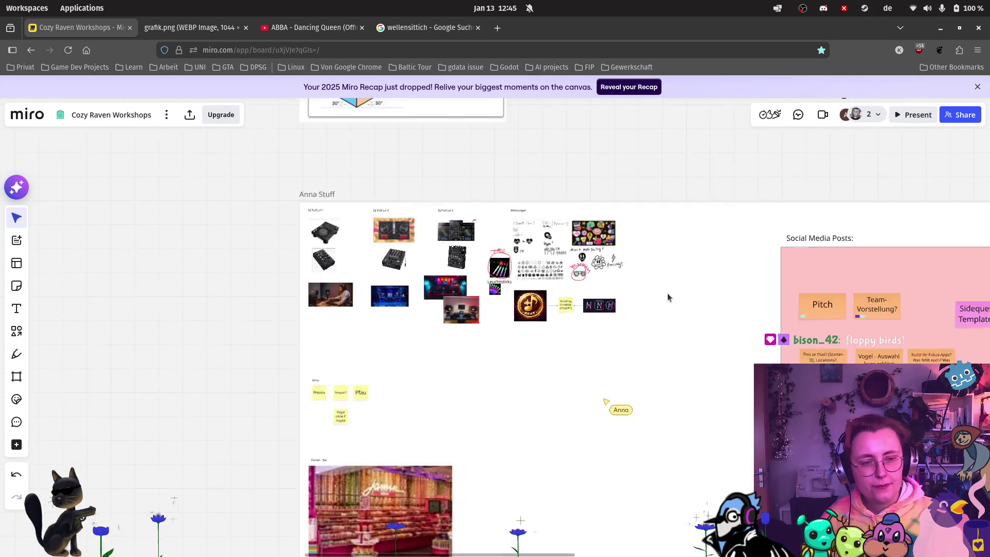
pyautogui.hscroll(10, 667, 293)
pyautogui.hscroll(8, 626, 354)
pyautogui.hscroll(-5, 626, 355)
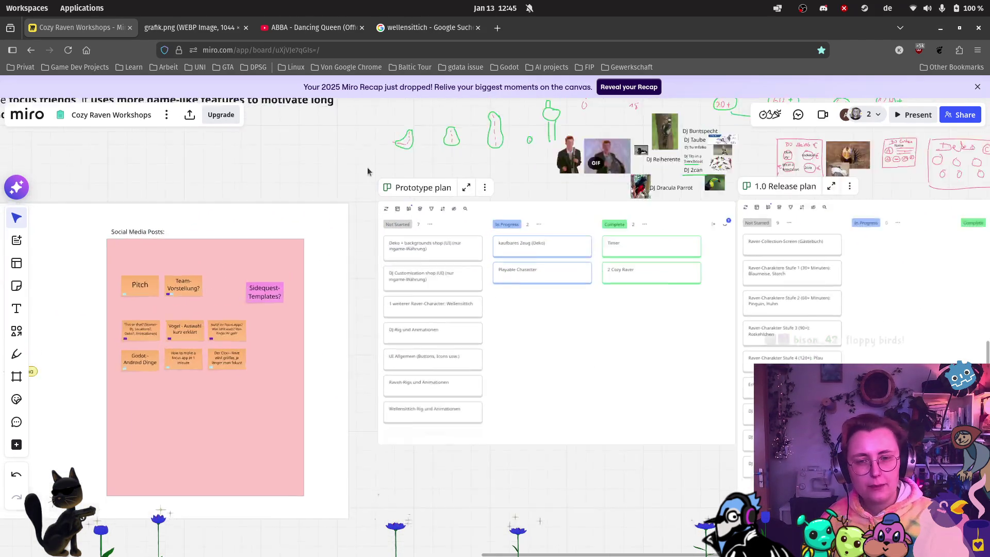
pyautogui.scroll(5, 438, 216)
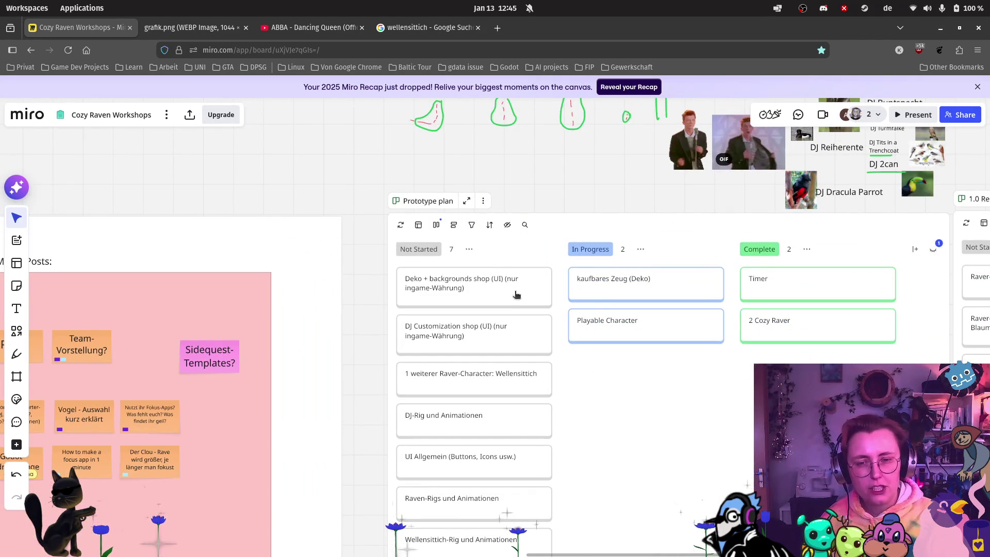
pyautogui.scroll(-1, 550, 368)
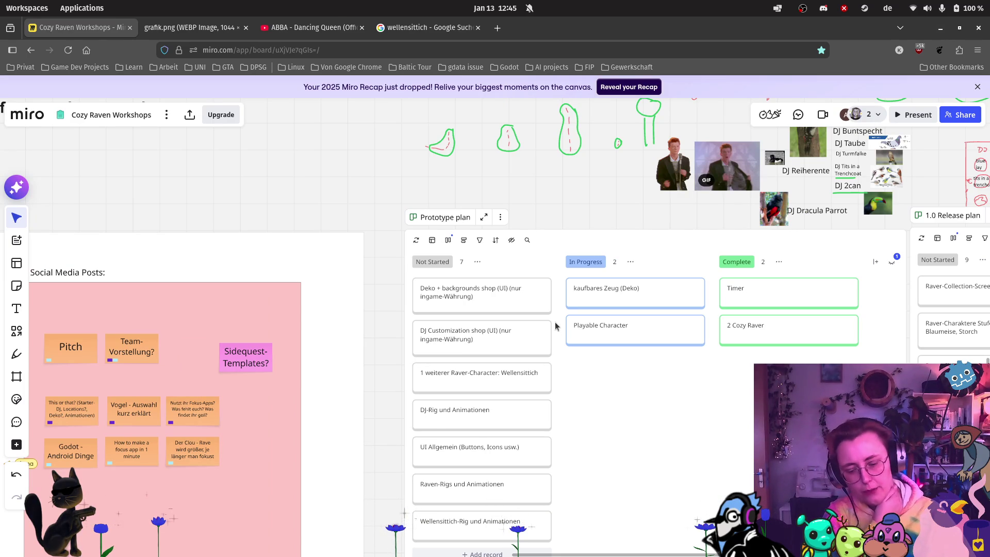
# Add a new record at the bottom of the Not Started column, then discard it with Escape.
pyautogui.scroll(5, 479, 240)
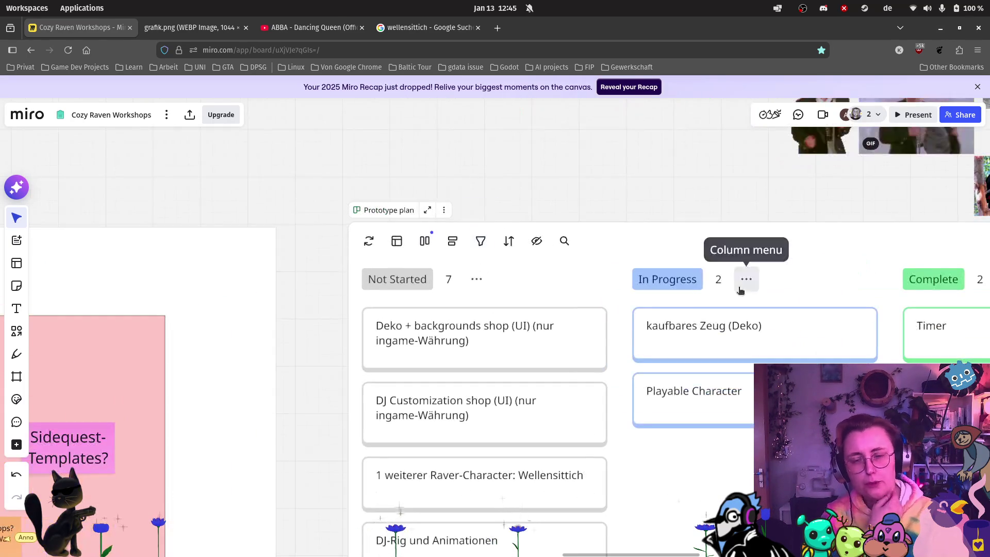
pyautogui.scroll(-3, 740, 289)
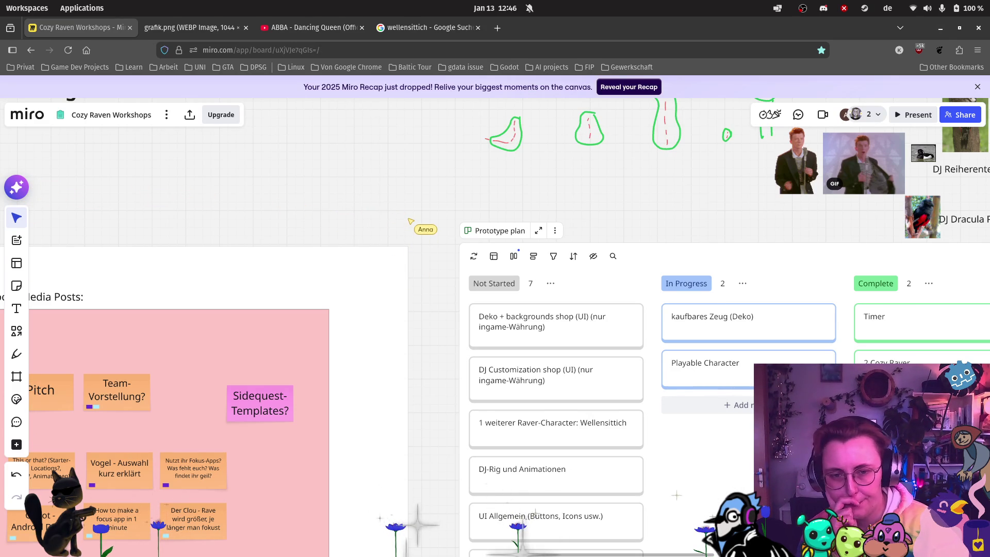
pyautogui.scroll(-5, 620, 343)
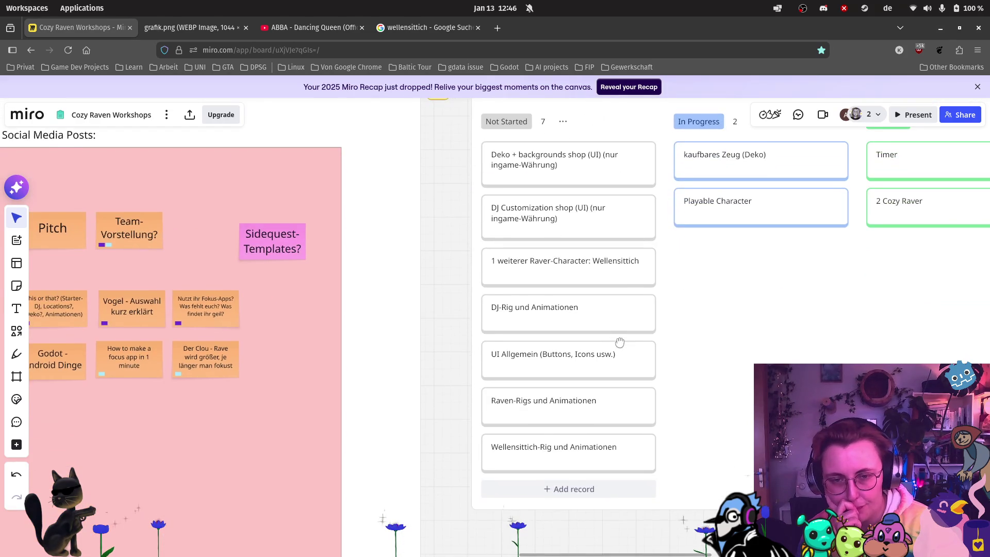
pyautogui.hscroll(2, 613, 348)
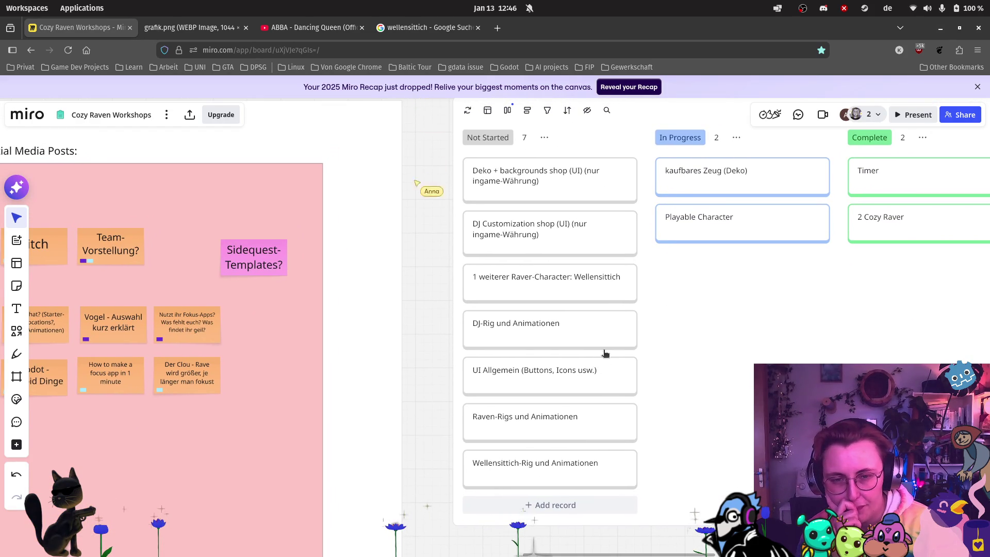
pyautogui.click(565, 505)
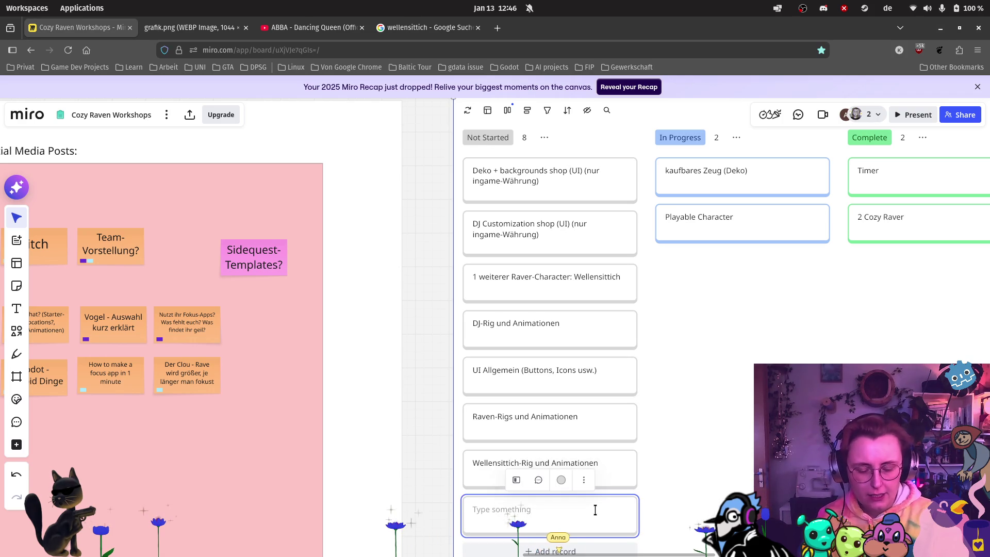
pyautogui.press('Escape')
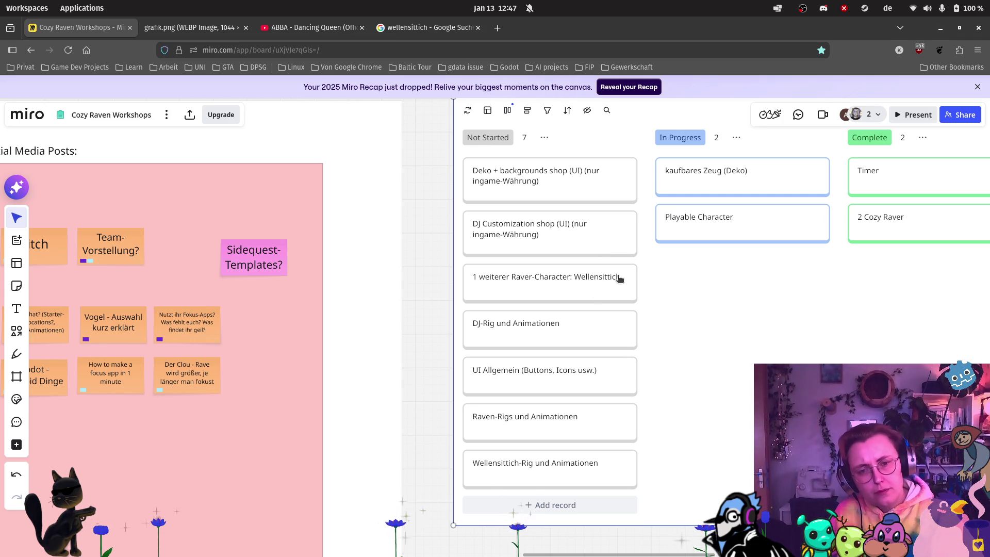
# Add another empty record at the bottom of the kanban's Not Started column.
pyautogui.moveTo(654, 292)
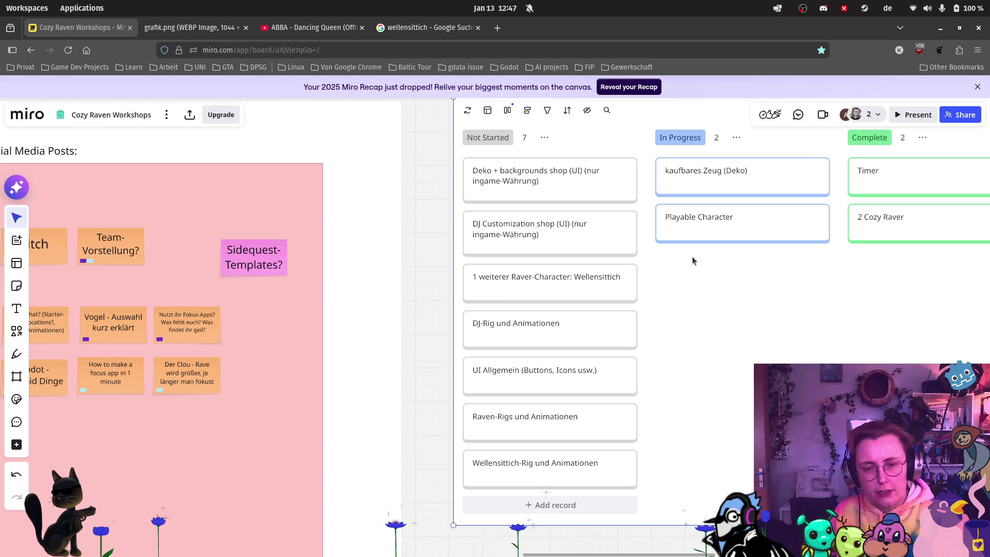
pyautogui.moveTo(699, 253)
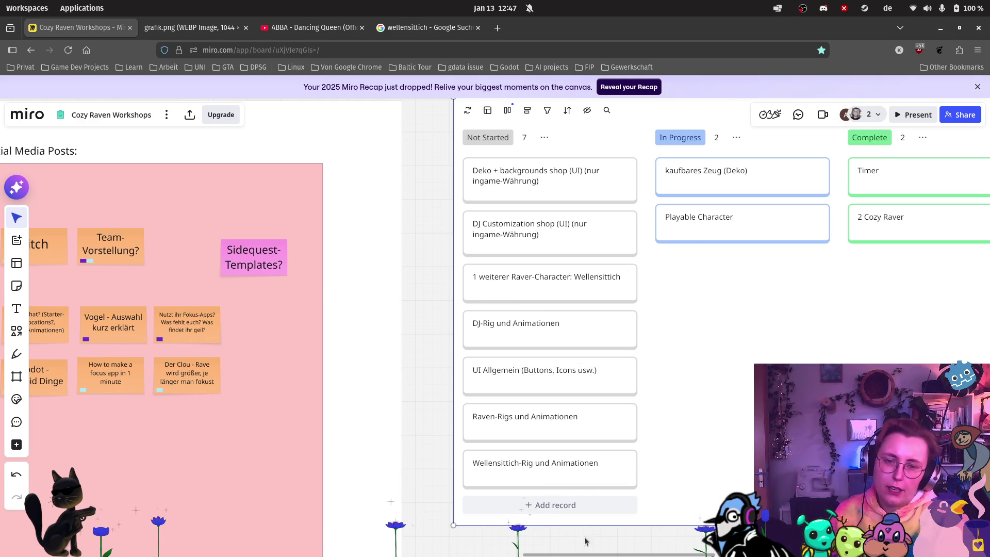
pyautogui.click(604, 512)
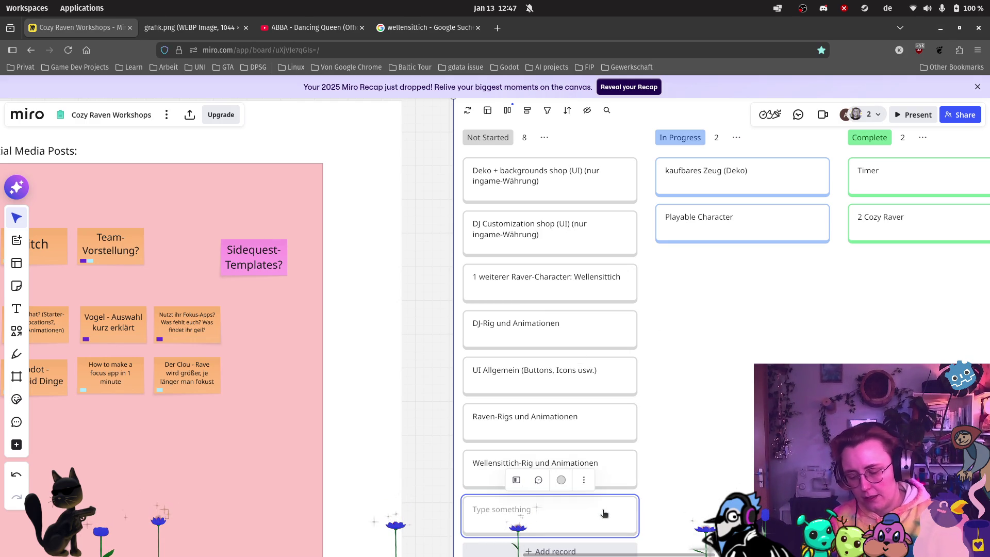
# Name the new record 'Rave-Buildup-System' and leave the expanded kanban.
pyautogui.write('ave')
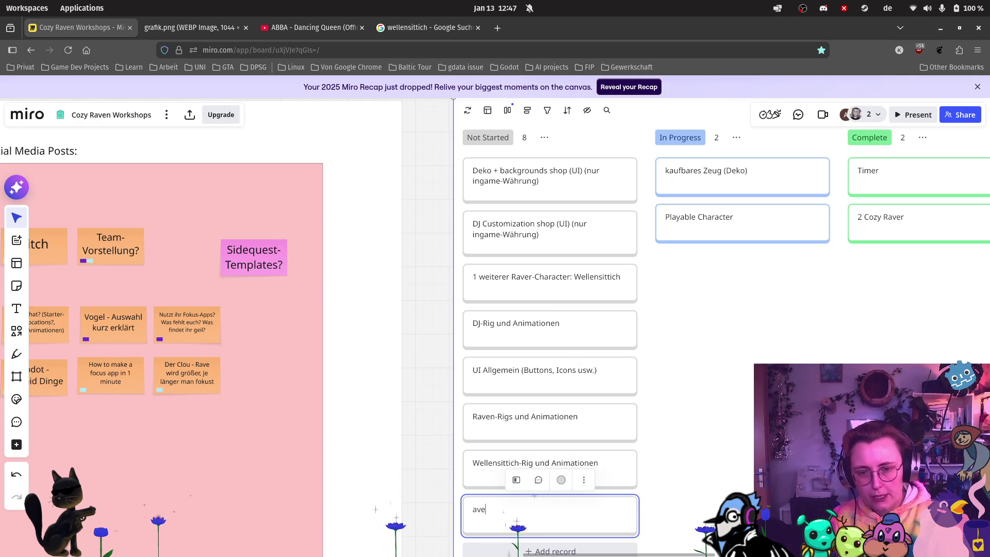
pyautogui.write('-')
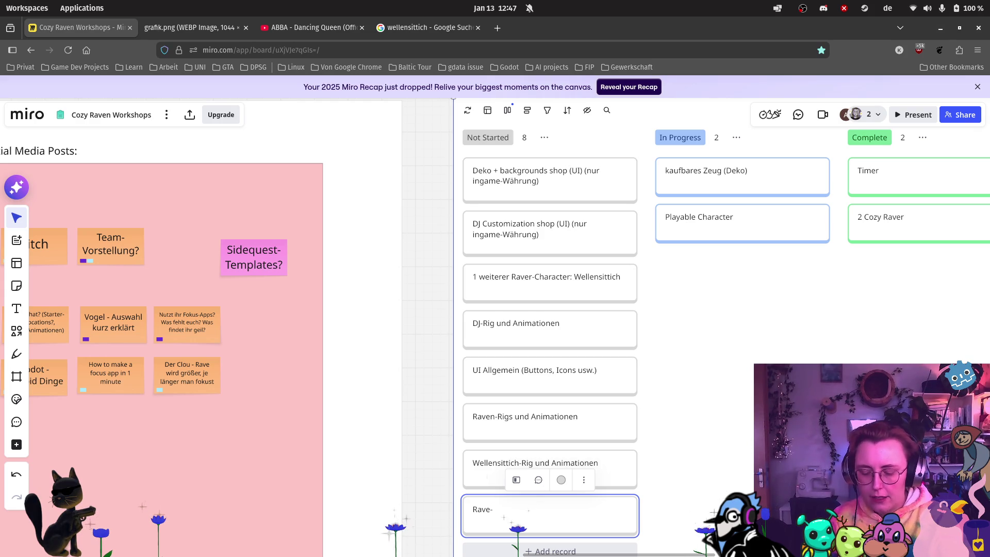
pyautogui.write('Buil')
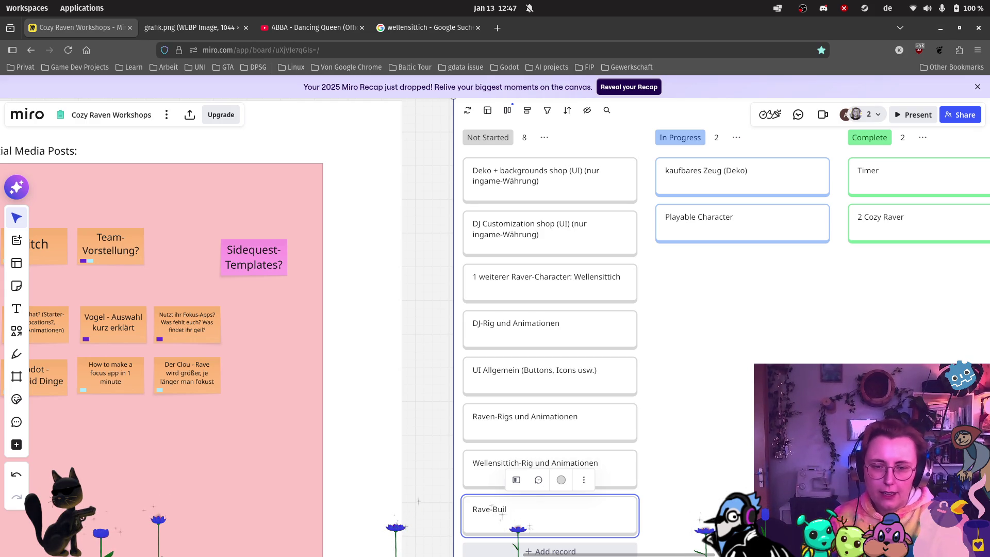
pyautogui.write('dup-System')
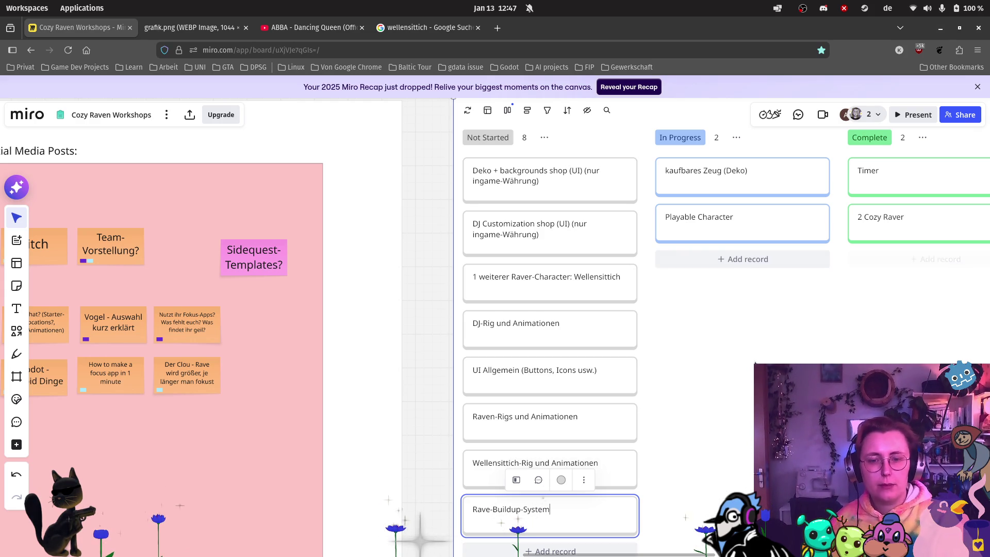
pyautogui.click(724, 416)
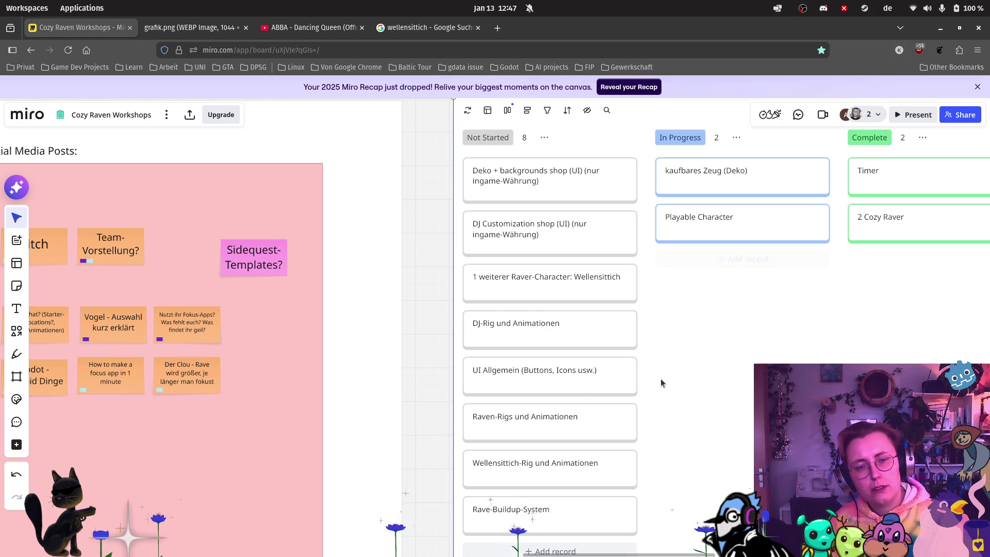
pyautogui.press('Escape')
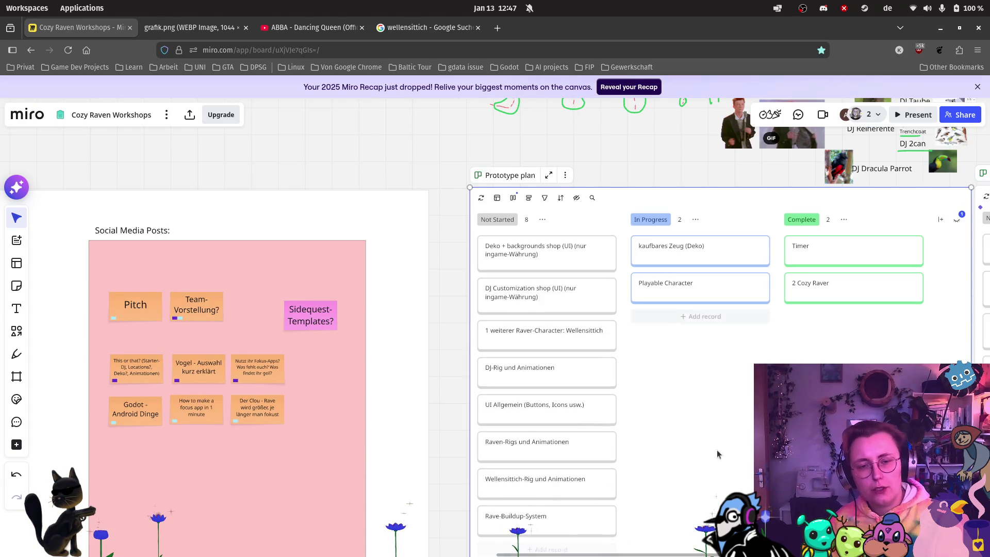
# Add 'Start Screen' and 'Sound Options Button' cards to the Not Started column.
pyautogui.scroll(3, 539, 530)
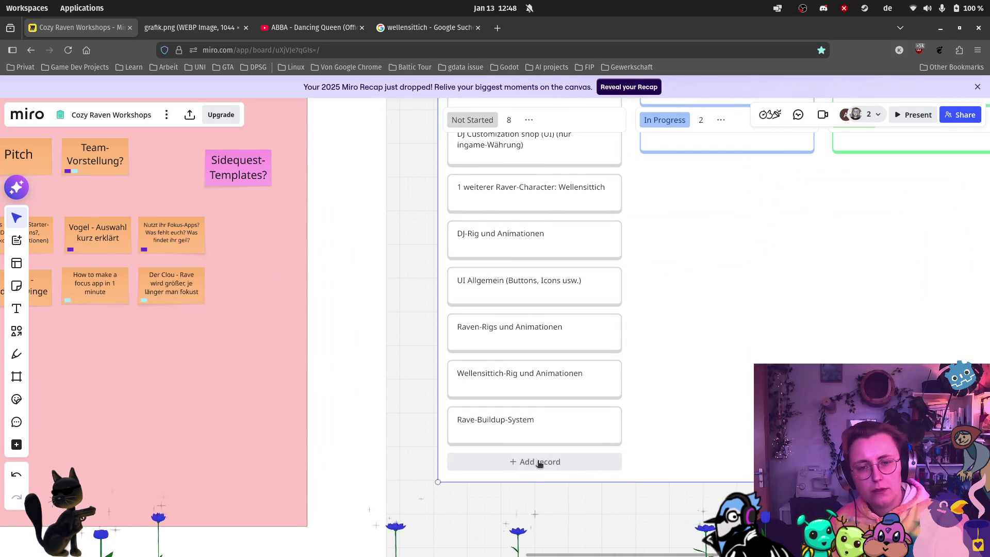
pyautogui.click(536, 463)
pyautogui.write('Start Screen')
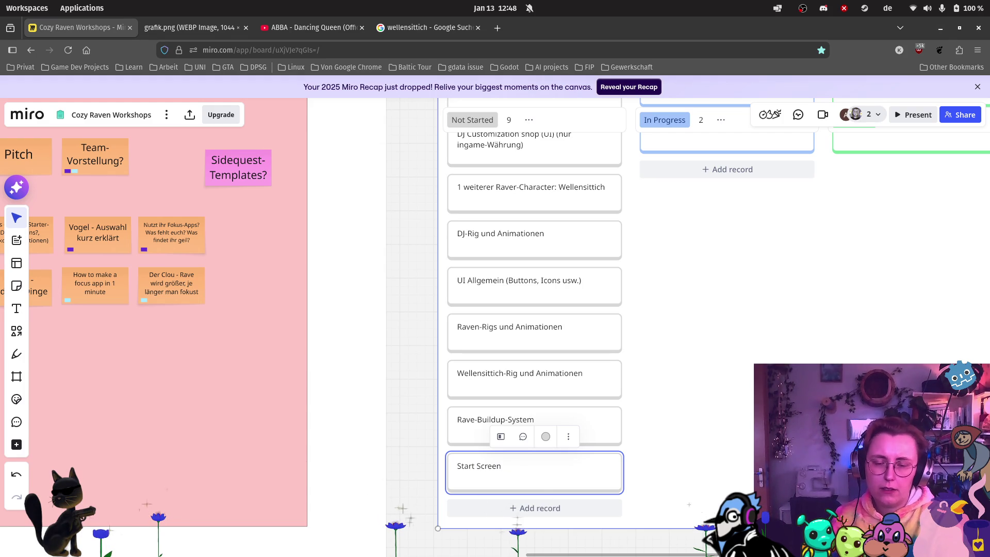
pyautogui.click(568, 506)
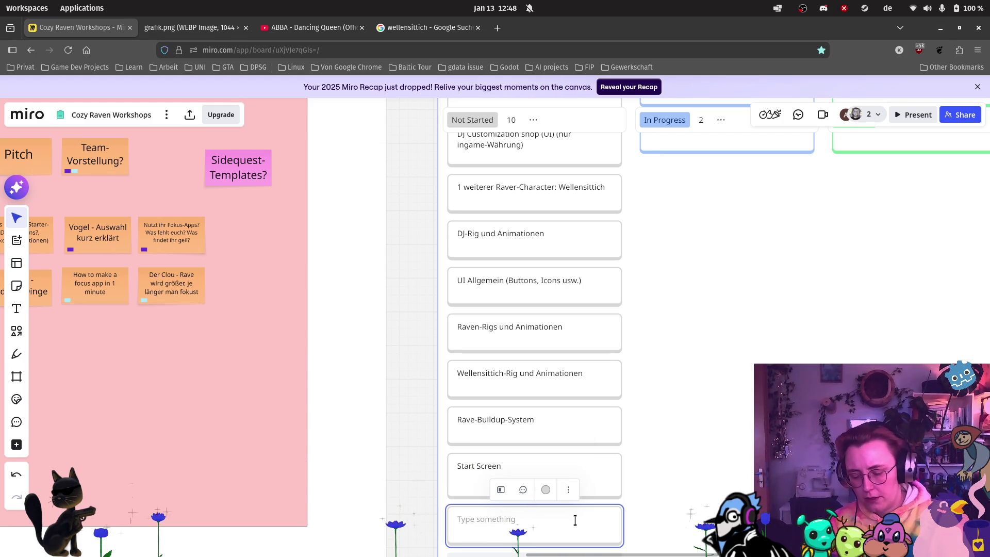
pyautogui.write('Sound Options Button')
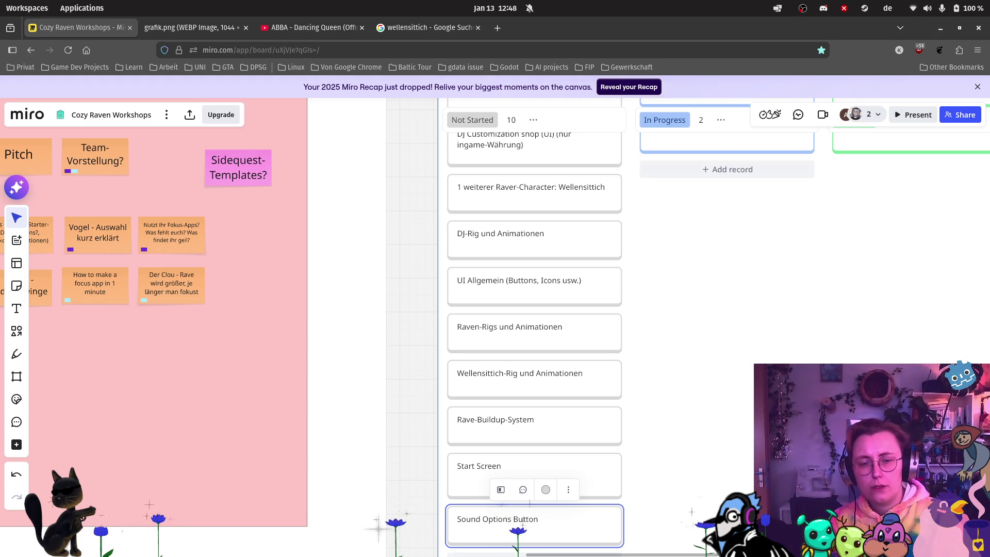
pyautogui.press('Escape')
pyautogui.scroll(-1, 709, 446)
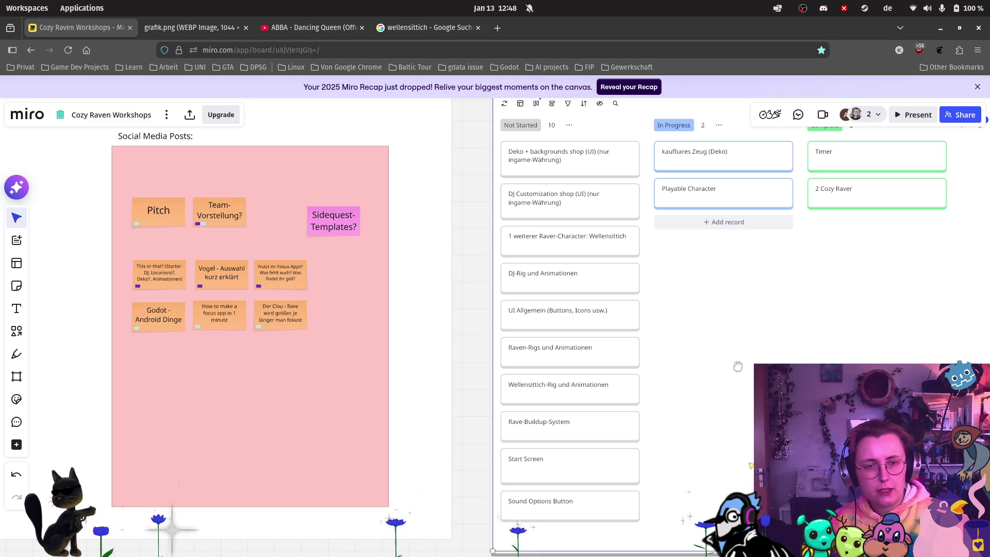
# Select the kanban table and close the wellensittich Google search tab.
pyautogui.click(737, 342)
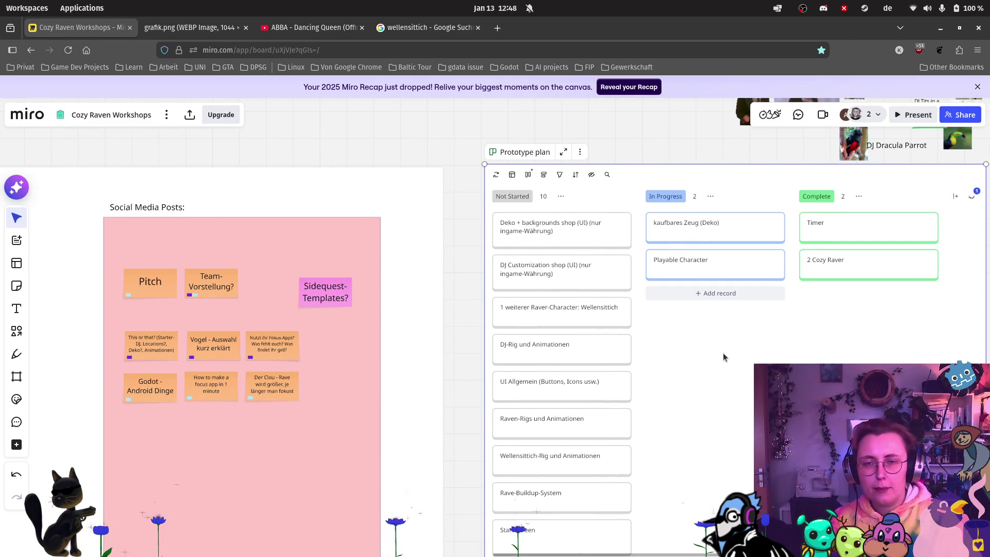
pyautogui.click(478, 27)
pyautogui.scroll(-2, 682, 327)
pyautogui.scroll(-1, 696, 353)
pyautogui.scroll(1, 696, 352)
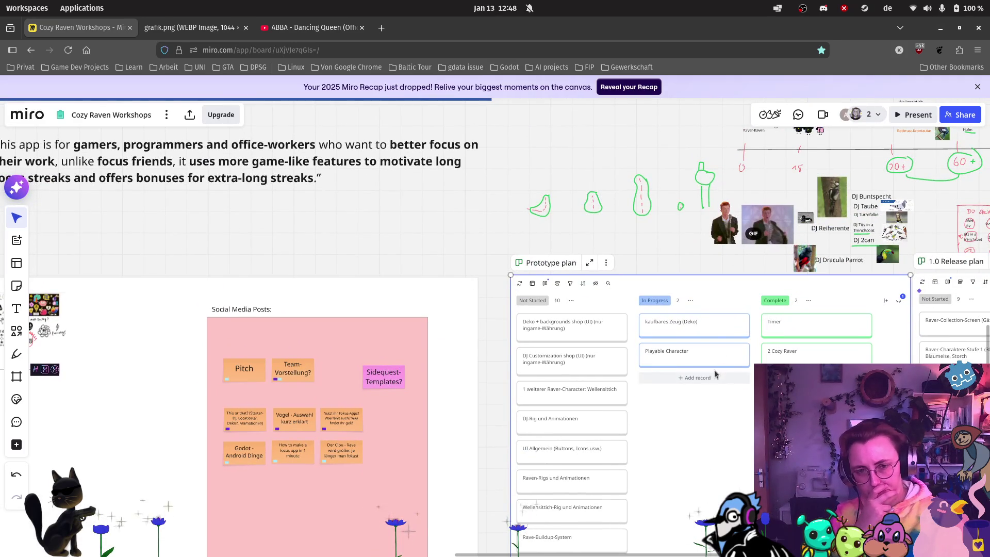
pyautogui.scroll(1, 708, 328)
pyautogui.scroll(-3, 699, 414)
pyautogui.scroll(5, 611, 475)
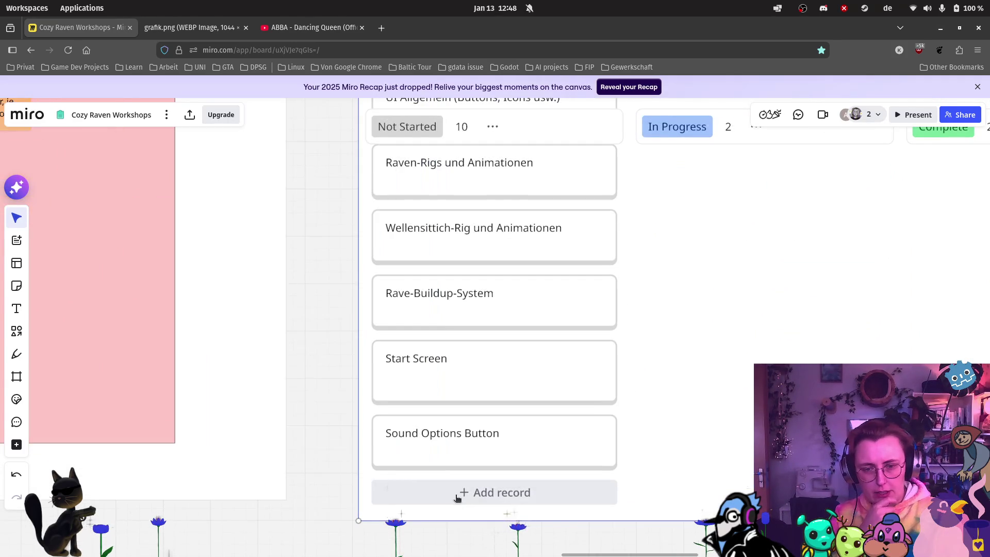
# Add 'Music!' and 'SFX' cards to the Not Started column.
pyautogui.click(569, 492)
pyautogui.write('Music!')
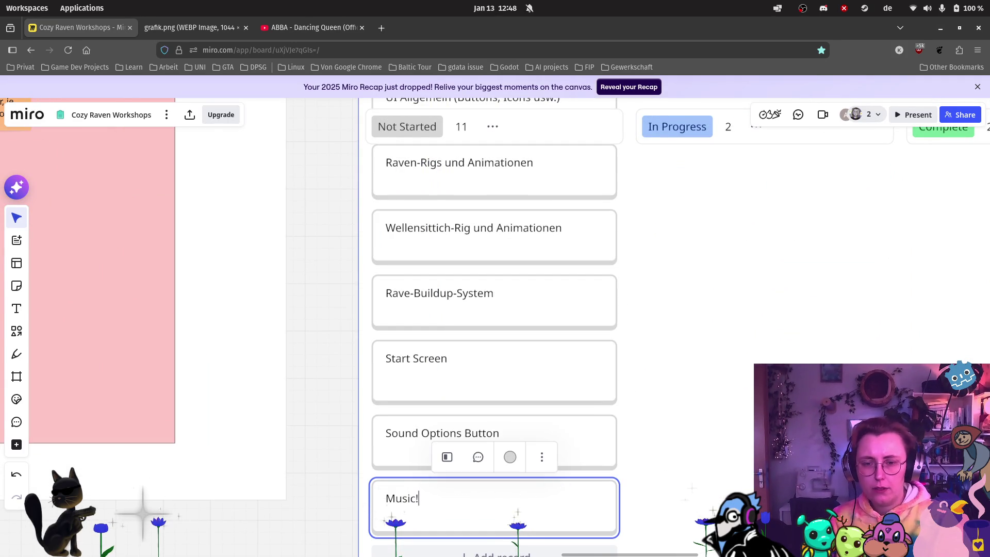
pyautogui.scroll(-2, 648, 426)
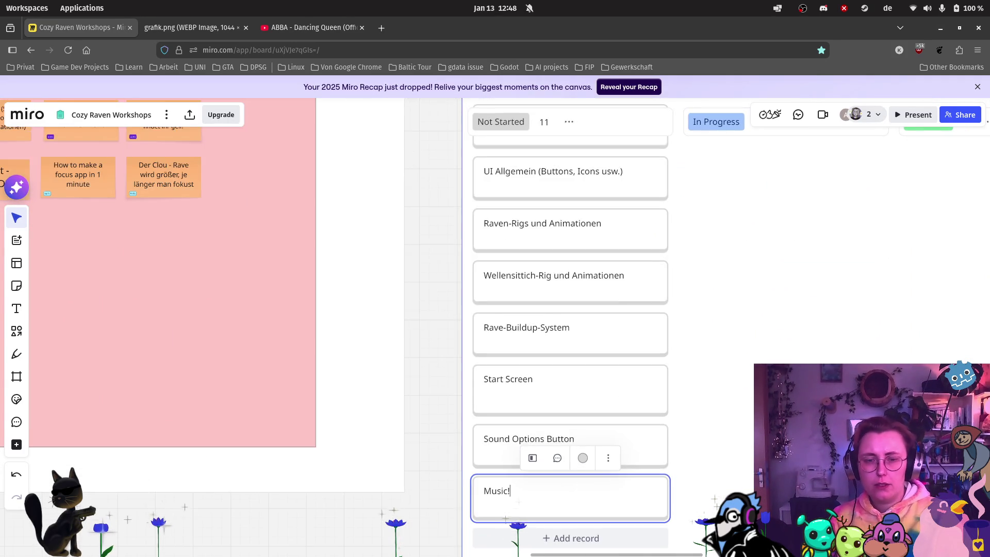
pyautogui.click(550, 427)
pyautogui.write('SFC')
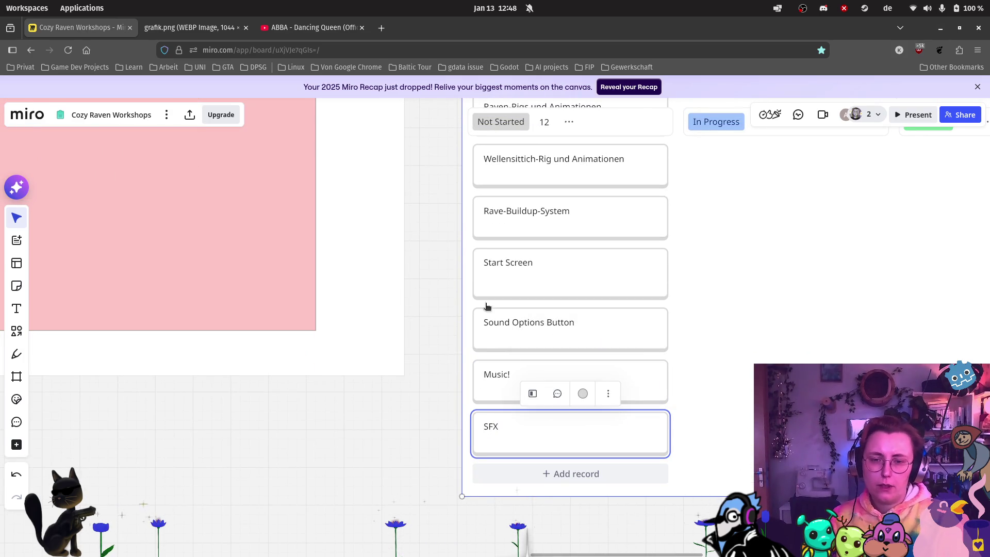
pyautogui.click(745, 330)
pyautogui.scroll(-2, 744, 330)
pyautogui.hscroll(5, 595, 410)
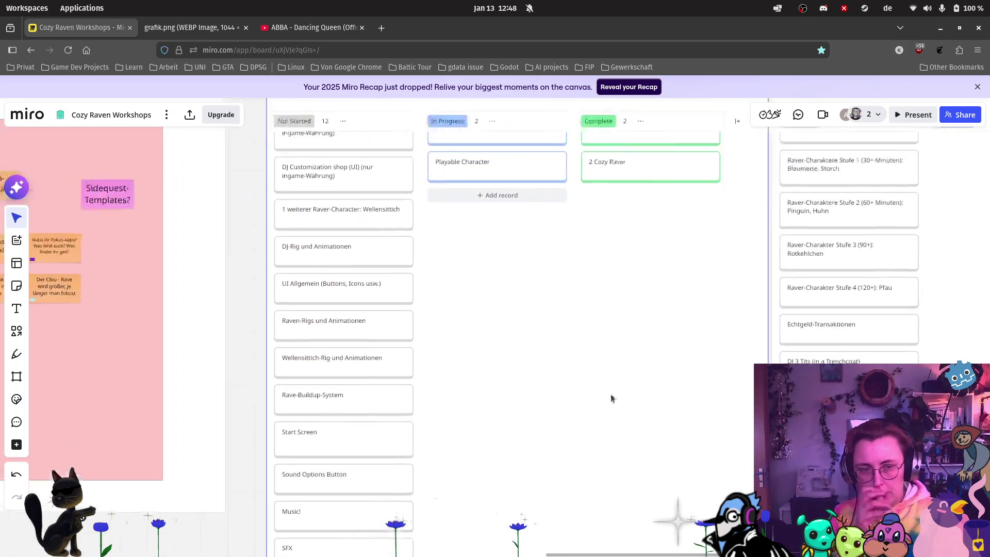
pyautogui.scroll(-3, 502, 289)
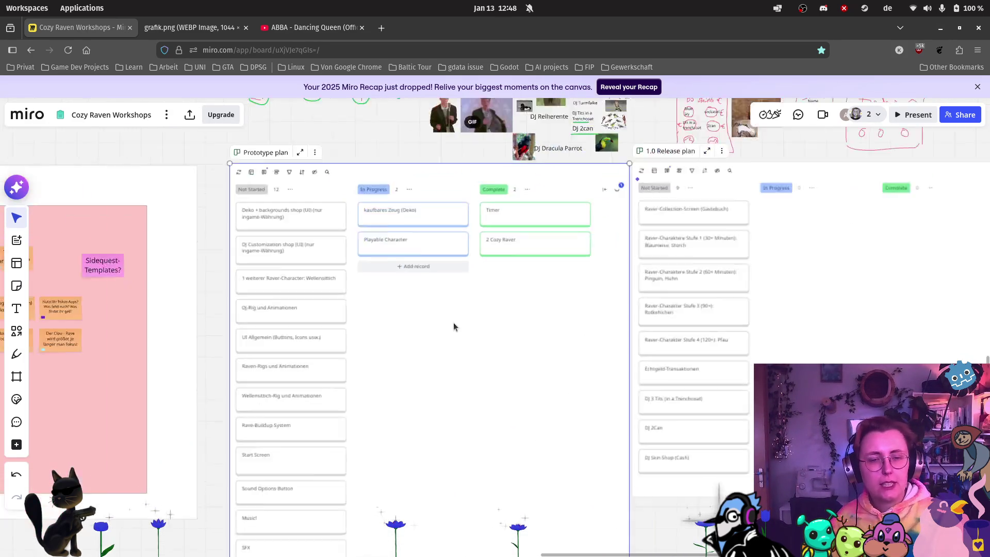
pyautogui.scroll(-2, 439, 356)
pyautogui.hscroll(-5, 542, 350)
pyautogui.scroll(3, 382, 224)
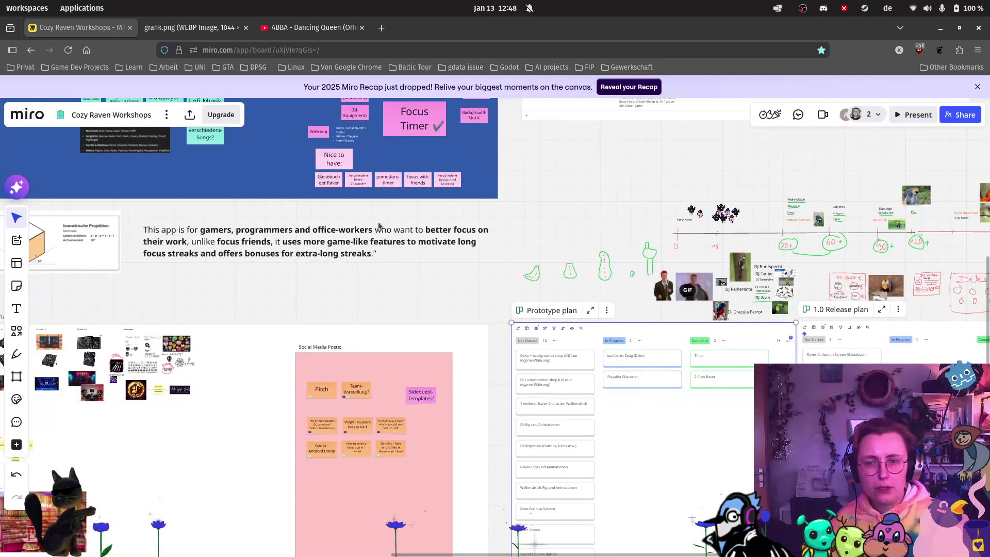
pyautogui.scroll(3, 375, 221)
pyautogui.hscroll(-2, 374, 221)
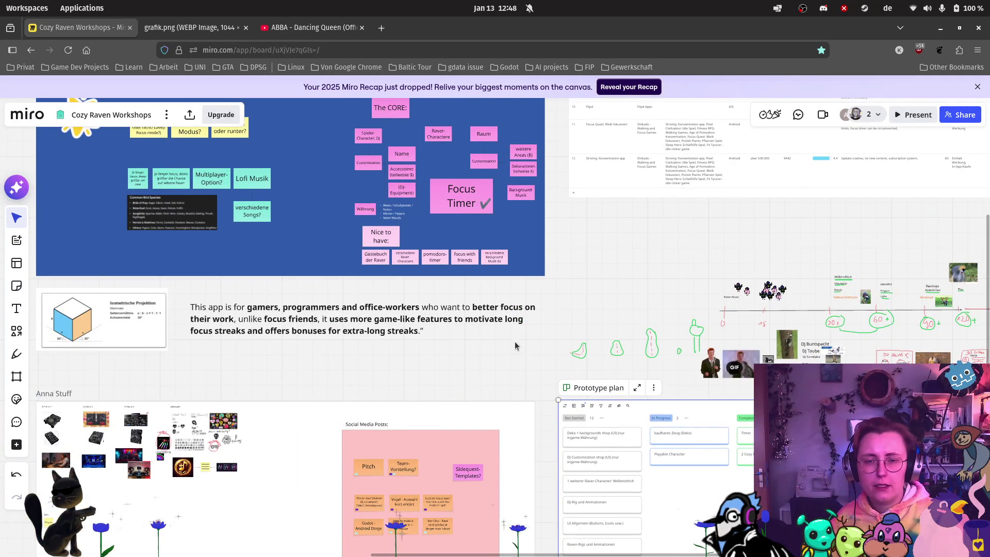
pyautogui.moveTo(2, 268)
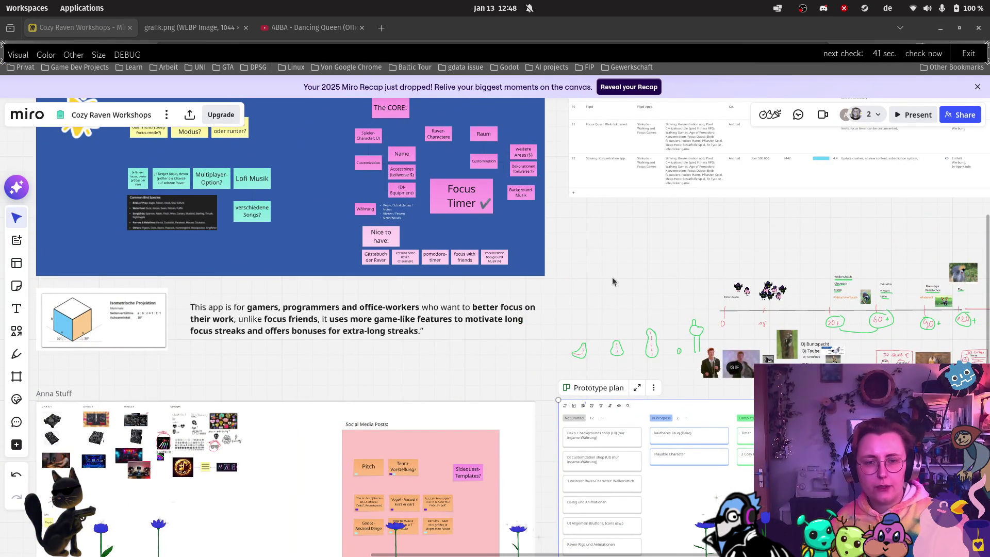
pyautogui.scroll(-10, 611, 277)
pyautogui.hscroll(-10, 457, 267)
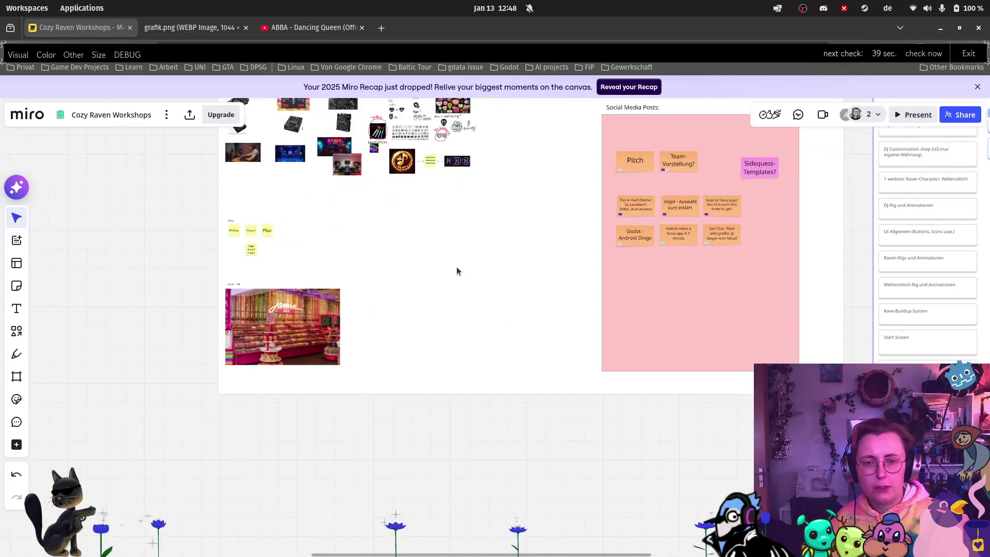
pyautogui.scroll(-8, 513, 380)
pyautogui.hscroll(8, 513, 380)
pyautogui.click(16, 377)
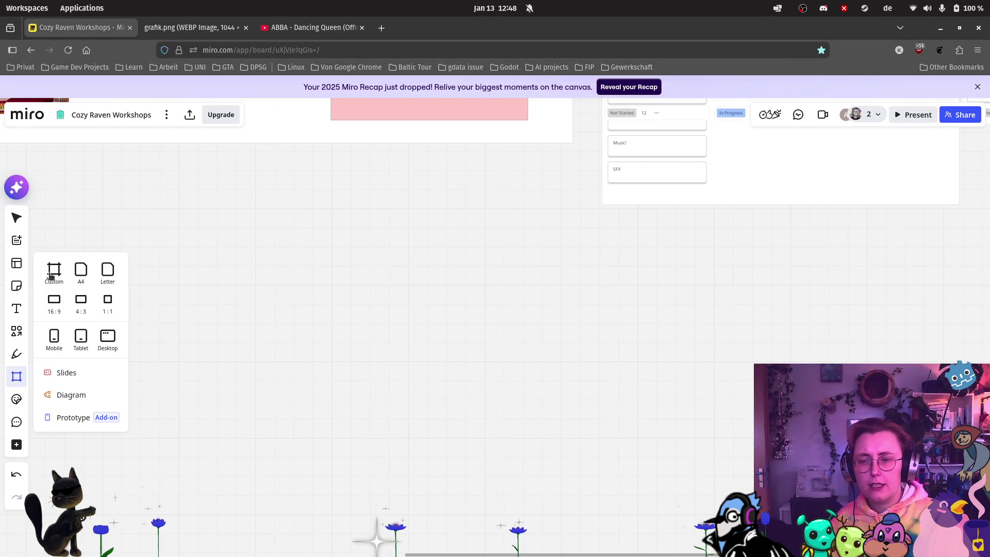
pyautogui.scroll(-5, 358, 180)
pyautogui.moveTo(482, 121)
pyautogui.mouseDown()
pyautogui.moveTo(816, 289)
pyautogui.moveTo(721, 485)
pyautogui.moveTo(713, 471)
pyautogui.mouseUp()
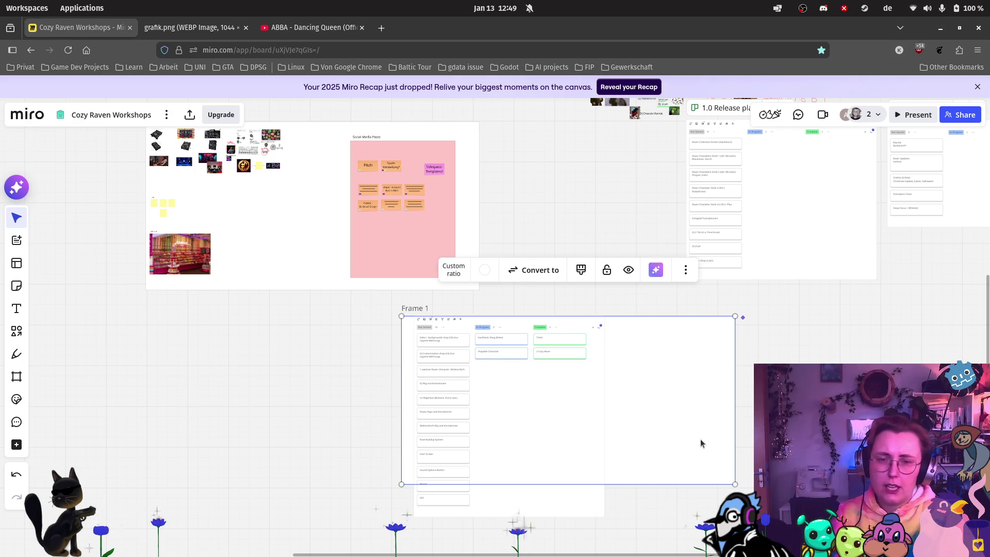
pyautogui.hotkey('ctrl', 'z')
pyautogui.hotkey('ctrl', 'z')
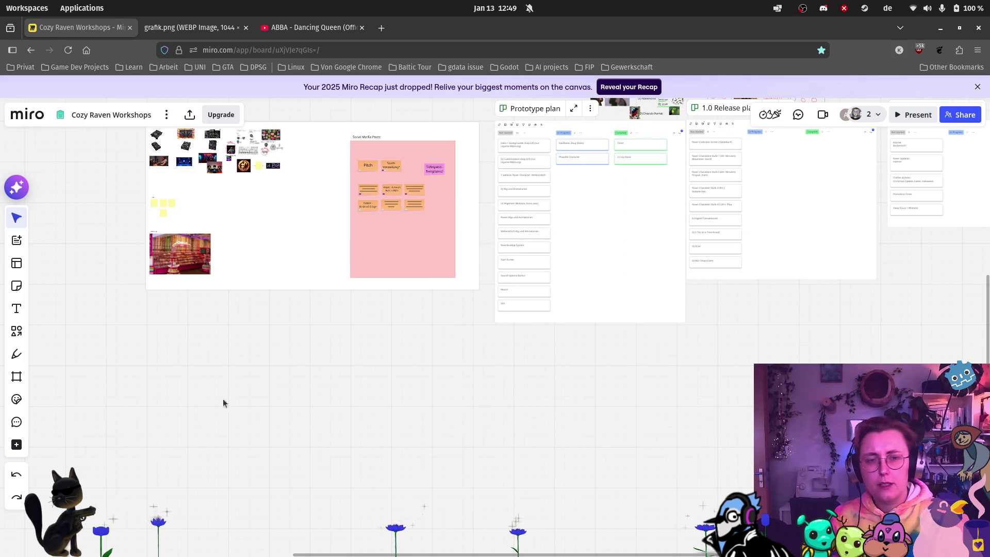
pyautogui.click(16, 376)
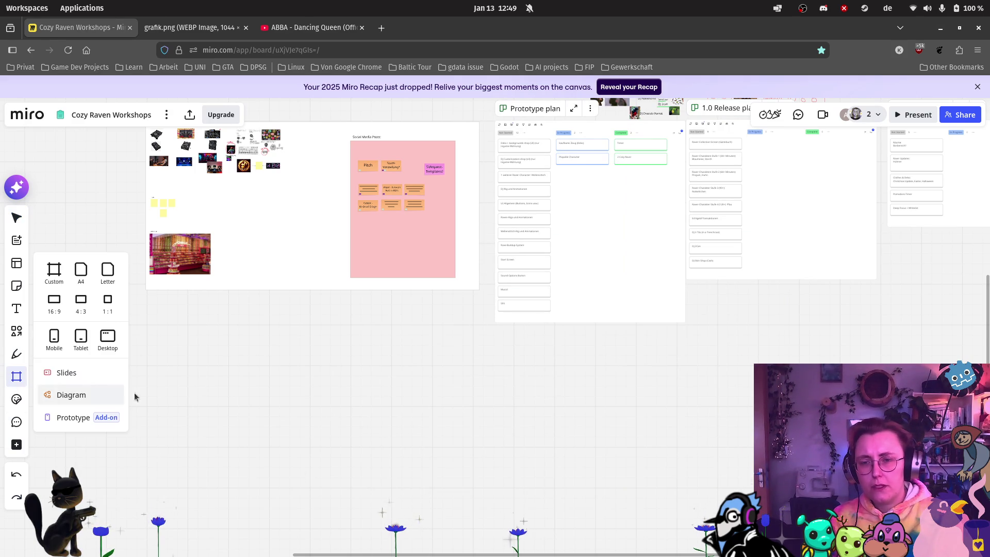
pyautogui.click(81, 276)
pyautogui.click(574, 357)
pyautogui.moveTo(574, 357); pyautogui.dragTo(565, 422)
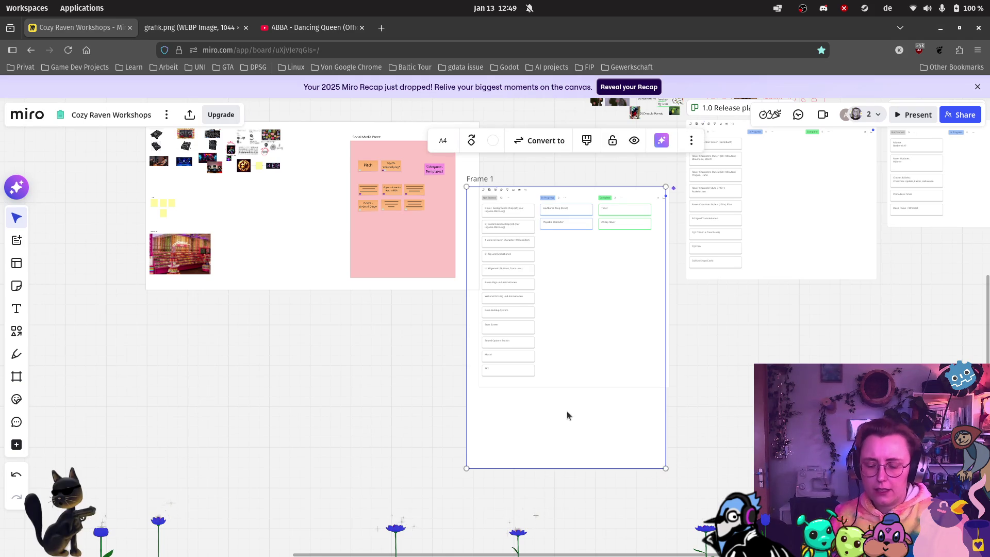
pyautogui.hotkey('ctrl', 'z')
pyautogui.hotkey('ctrl', 'z')
pyautogui.scroll(3, 474, 312)
pyautogui.hscroll(-3, 479, 308)
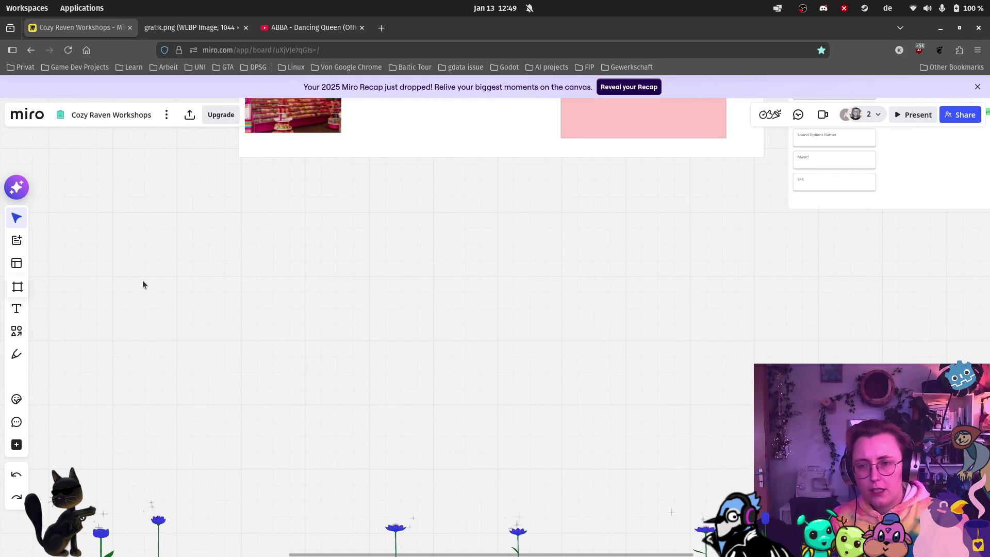
# Place a new frame in the empty area below the boards and rename 'Frame 1' to 'SFX'.
pyautogui.moveTo(17, 379)
pyautogui.mouseDown()
pyautogui.moveTo(27, 360)
pyautogui.moveTo(24, 269)
pyautogui.mouseUp()
pyautogui.click(21, 265)
pyautogui.click(45, 274)
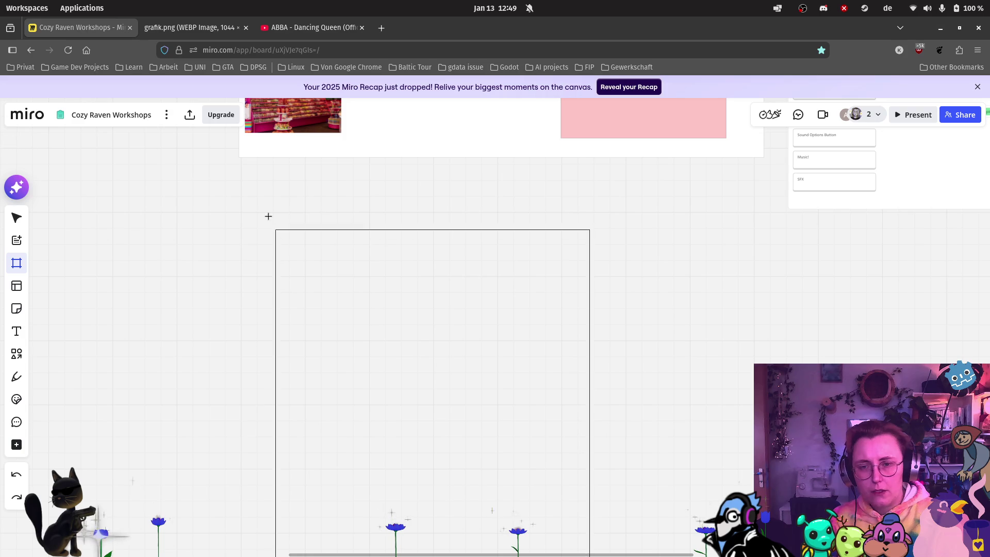
pyautogui.click(248, 183)
pyautogui.scroll(5, 340, 219)
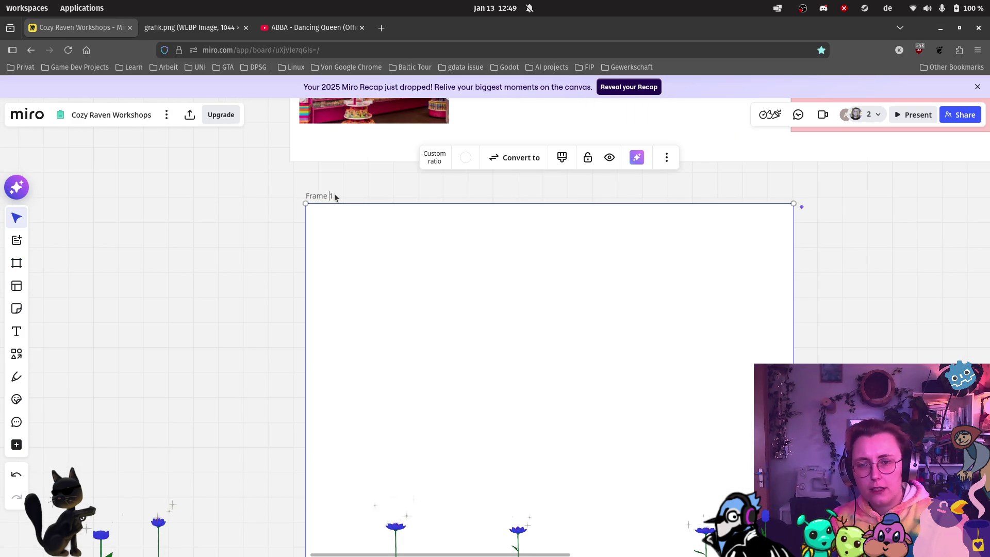
pyautogui.moveTo(334, 197); pyautogui.dragTo(280, 194)
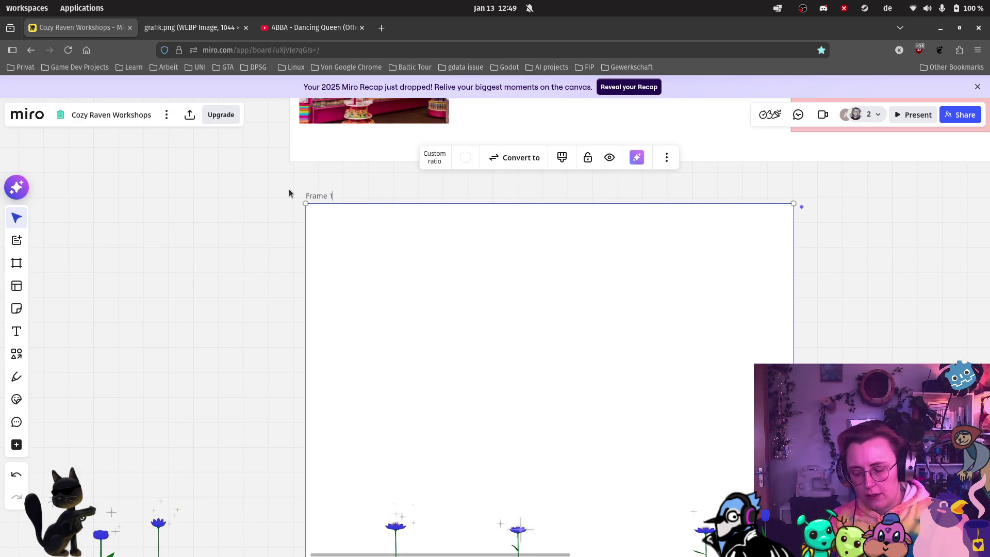
pyautogui.write('SF')
pyautogui.press('BackSpace')
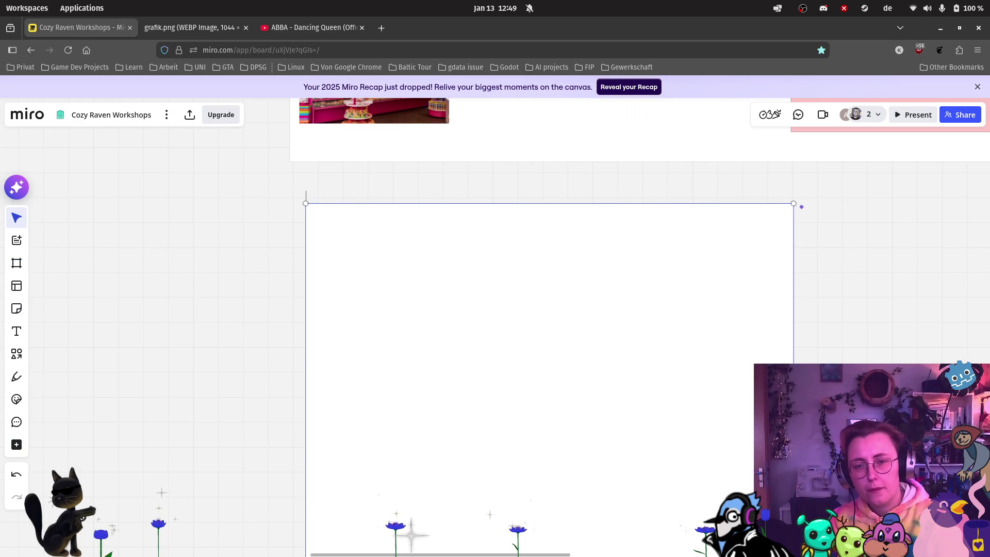
pyautogui.write('SFX')
pyautogui.press('Return')
pyautogui.moveTo(1, 331)
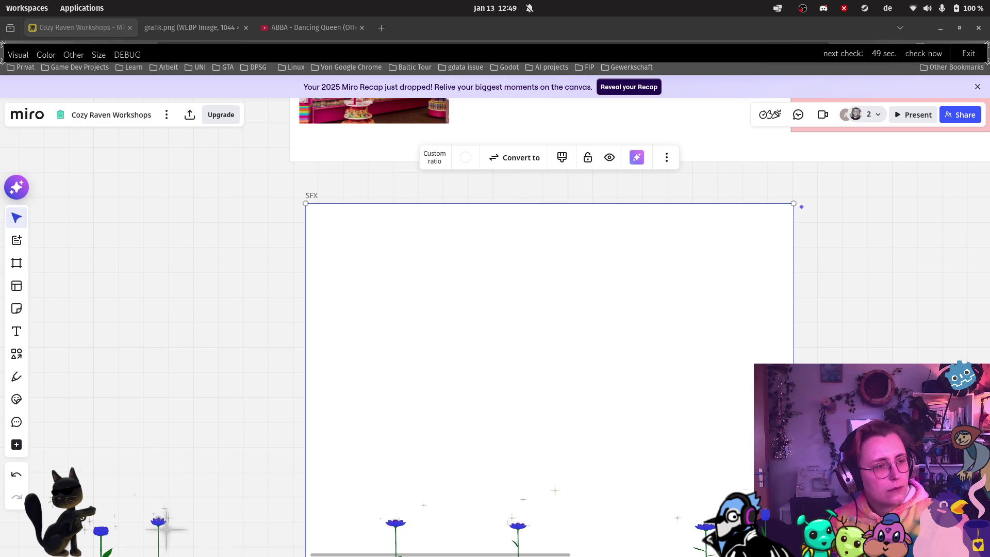
# Drop the app screenshot into the SFX frame and shorten the frame from the bottom.
pyautogui.moveTo(987, 135)
pyautogui.mouseDown()
pyautogui.moveTo(396, 214)
pyautogui.moveTo(387, 299)
pyautogui.mouseUp()
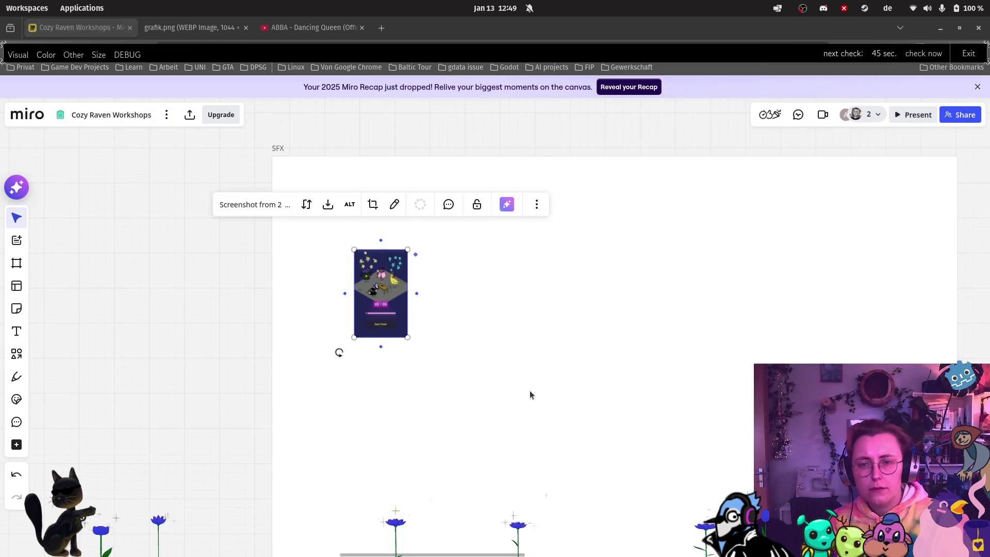
pyautogui.click(537, 391)
pyautogui.scroll(-5, 542, 390)
pyautogui.scroll(-5, 583, 407)
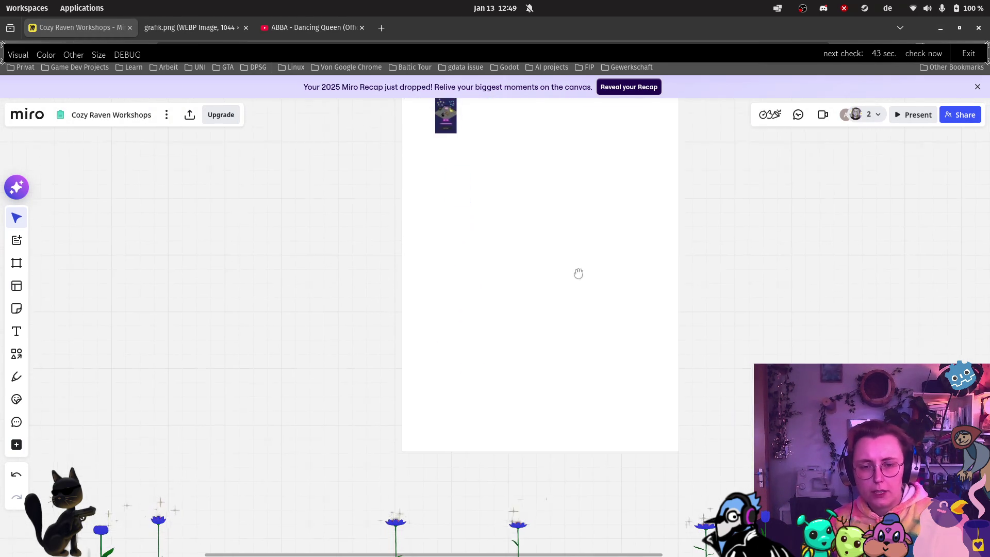
pyautogui.click(548, 445)
pyautogui.moveTo(551, 444); pyautogui.dragTo(546, 184)
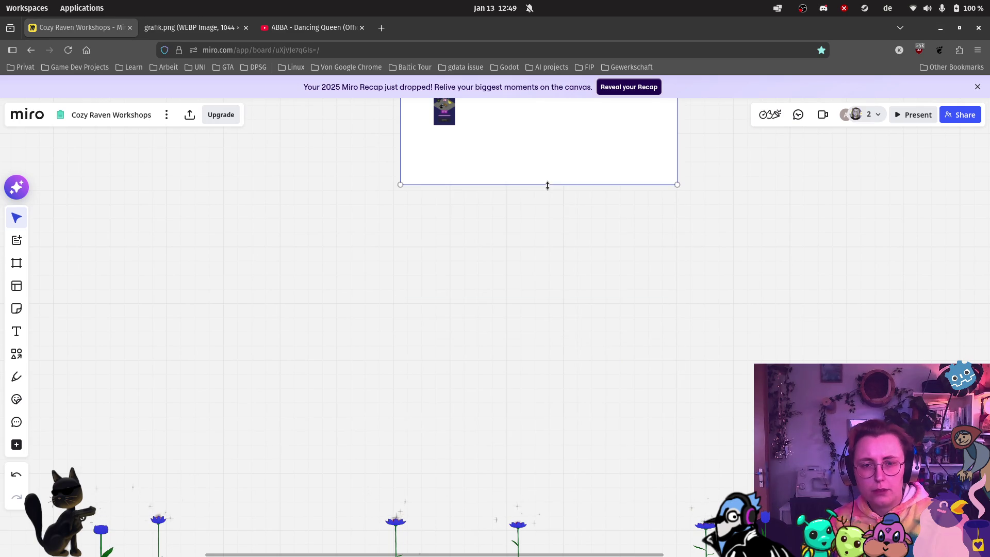
# Move the screenshot toward the frame's top-left corner and enlarge it.
pyautogui.scroll(3, 597, 314)
pyautogui.scroll(6, 509, 236)
pyautogui.moveTo(466, 278); pyautogui.dragTo(392, 182)
pyautogui.scroll(1, 401, 194)
pyautogui.moveTo(444, 255)
pyautogui.mouseDown()
pyautogui.moveTo(510, 341)
pyautogui.moveTo(542, 393)
pyautogui.moveTo(531, 399)
pyautogui.mouseUp()
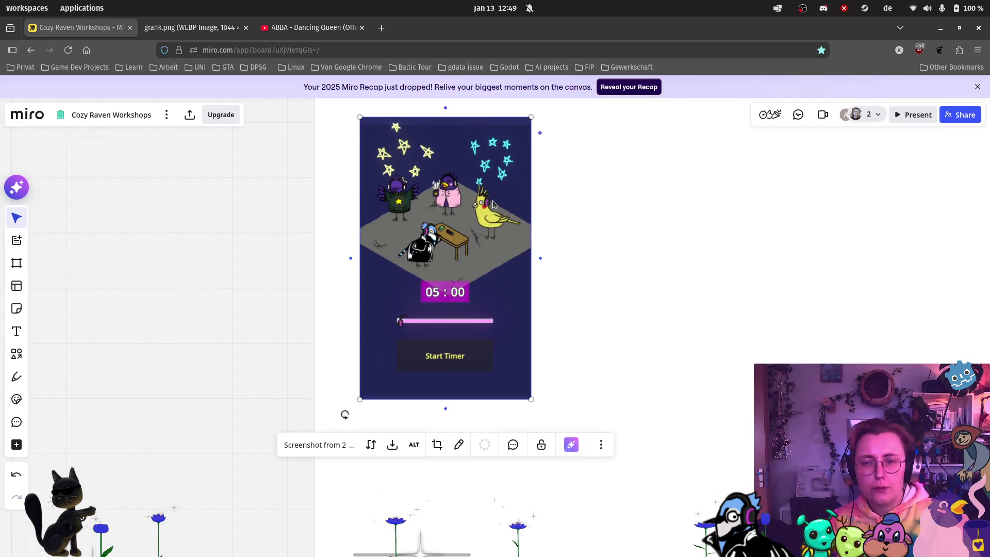
pyautogui.click(633, 304)
pyautogui.scroll(2, 568, 309)
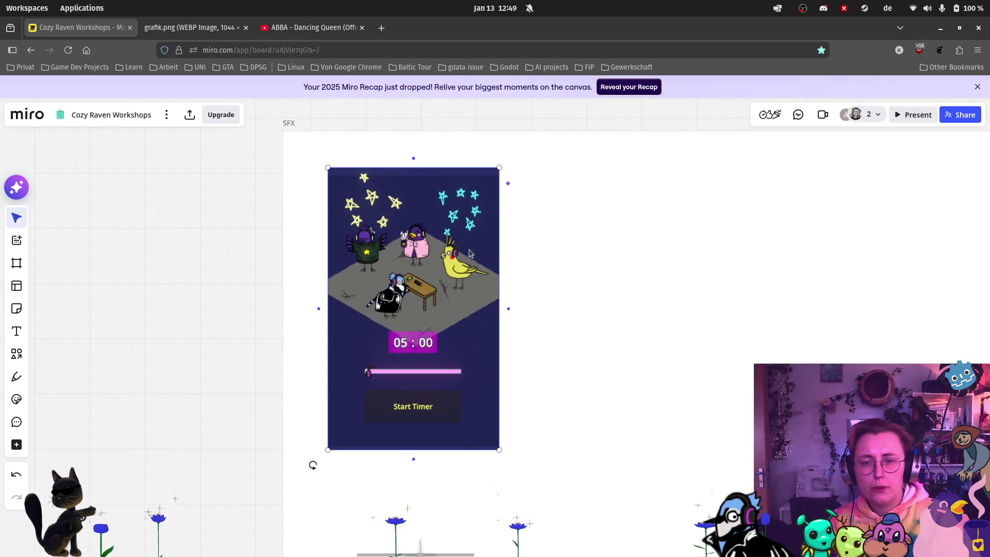
pyautogui.click(16, 309)
# Add a pink 'Button-Click' sticky note beside the app screenshot.
pyautogui.click(73, 279)
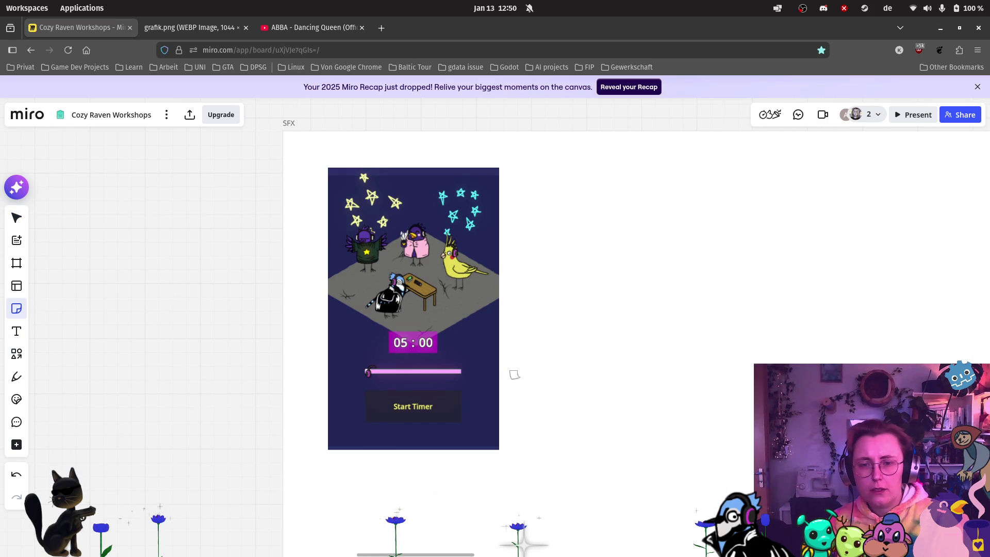
pyautogui.click(561, 354)
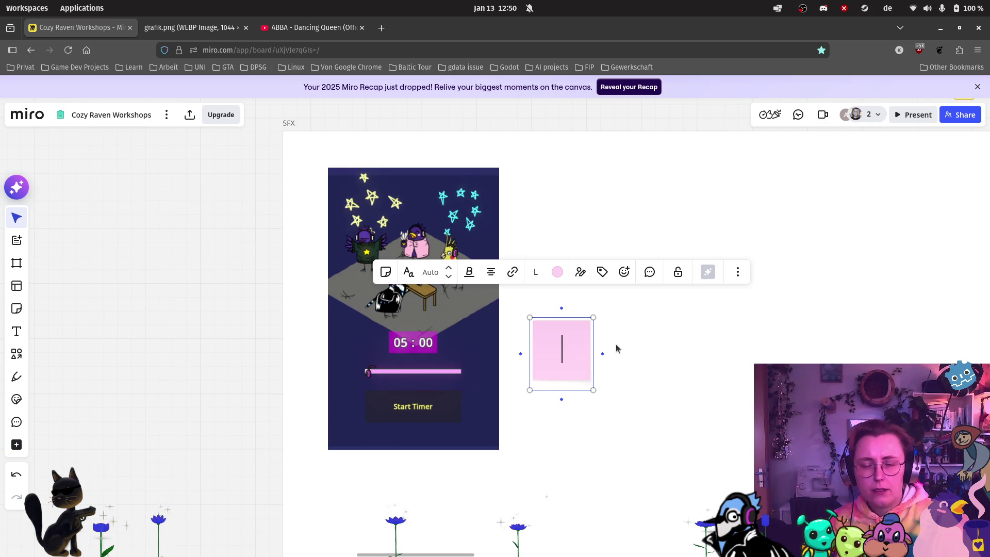
pyautogui.write('Button-Click')
pyautogui.press('Escape')
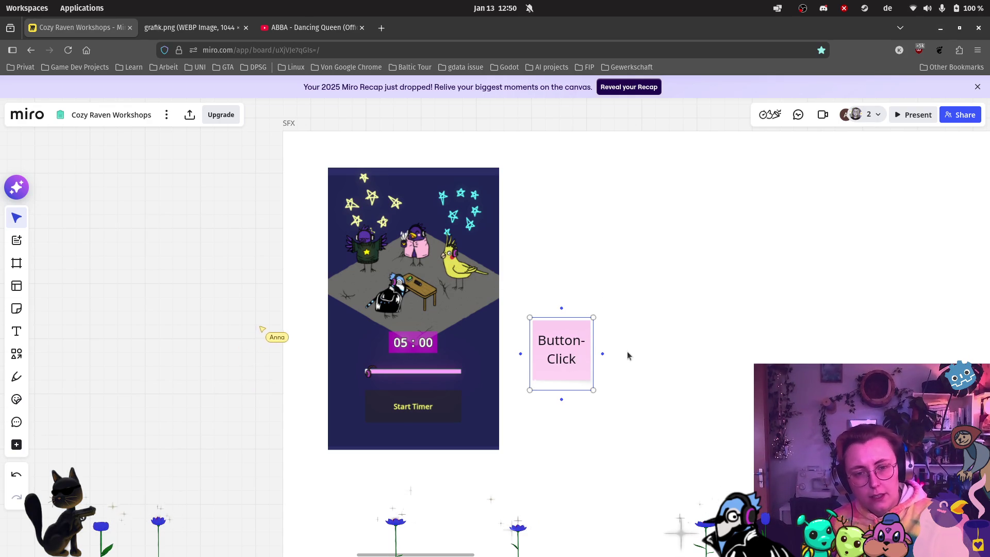
pyautogui.moveTo(580, 361); pyautogui.dragTo(571, 265)
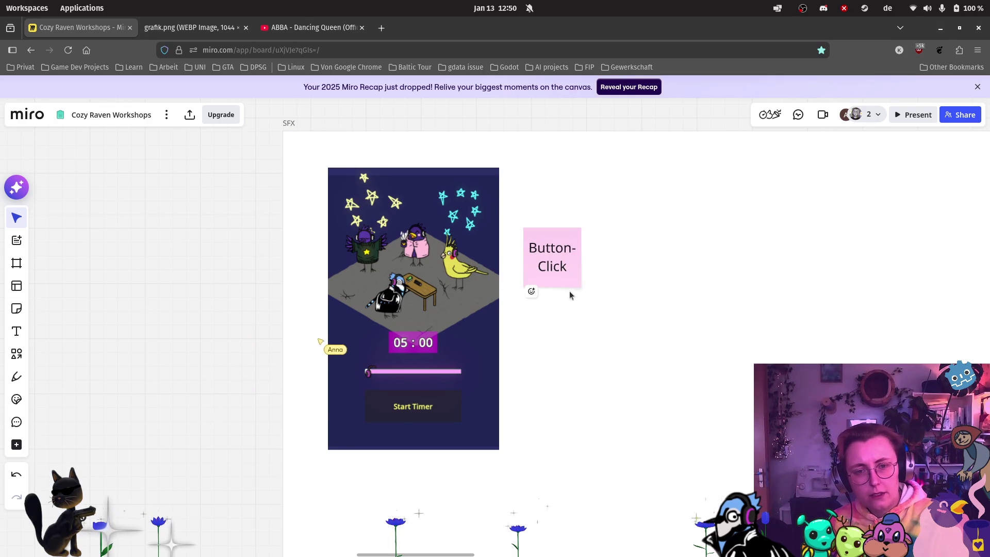
# Duplicate the Button-Click note below it and relabel the copy 'Slider'.
pyautogui.click(552, 268)
pyautogui.hotkey('ctrl', 'd')
pyautogui.moveTo(634, 287); pyautogui.dragTo(566, 358)
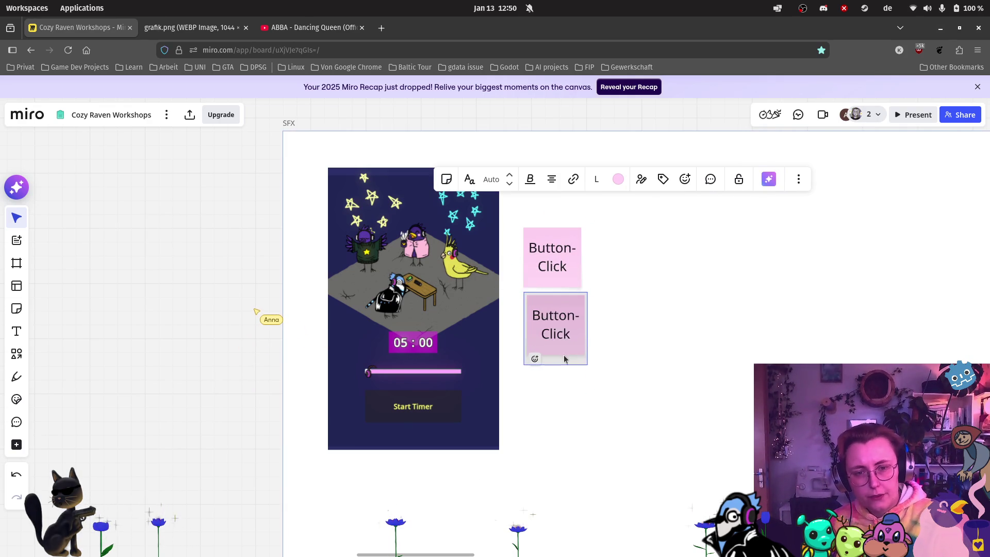
pyautogui.doubleClick(566, 352)
pyautogui.doubleClick(559, 346)
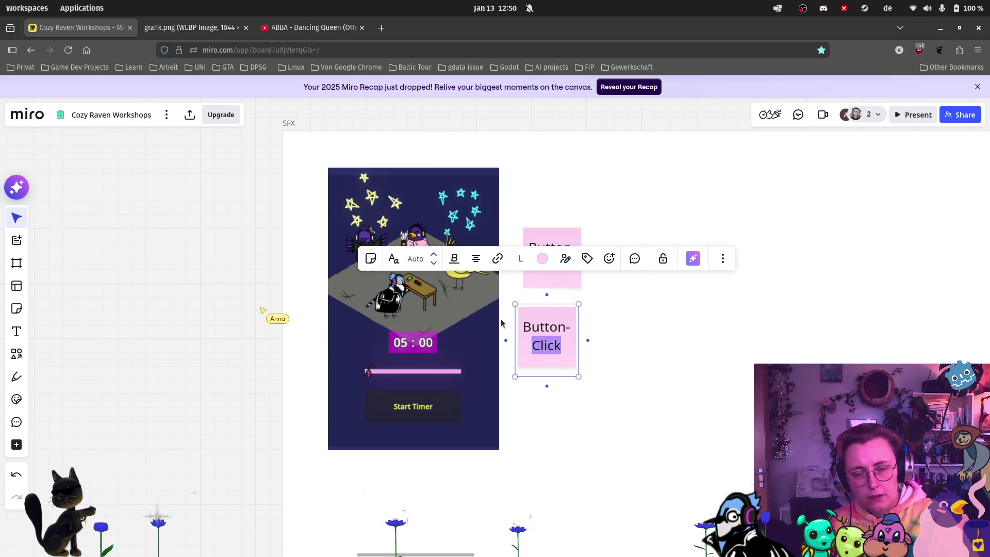
pyautogui.keyDown('shift'); pyautogui.click(530, 326); pyautogui.keyUp('shift')
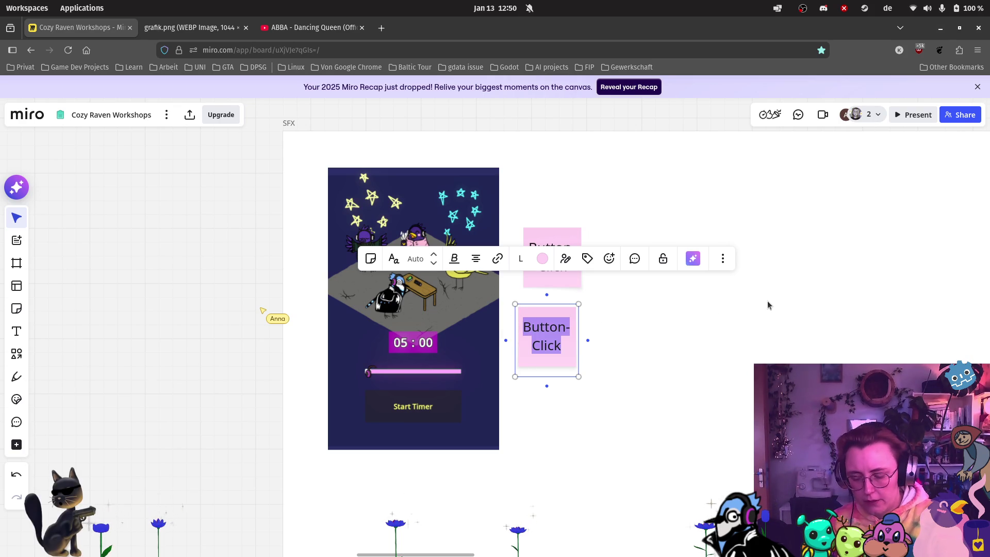
pyautogui.write('Slider')
pyautogui.click(766, 324)
# Duplicate the Slider note below it and relabel the copy 'Timer Start'.
pyautogui.hotkey('ctrl', 'd')
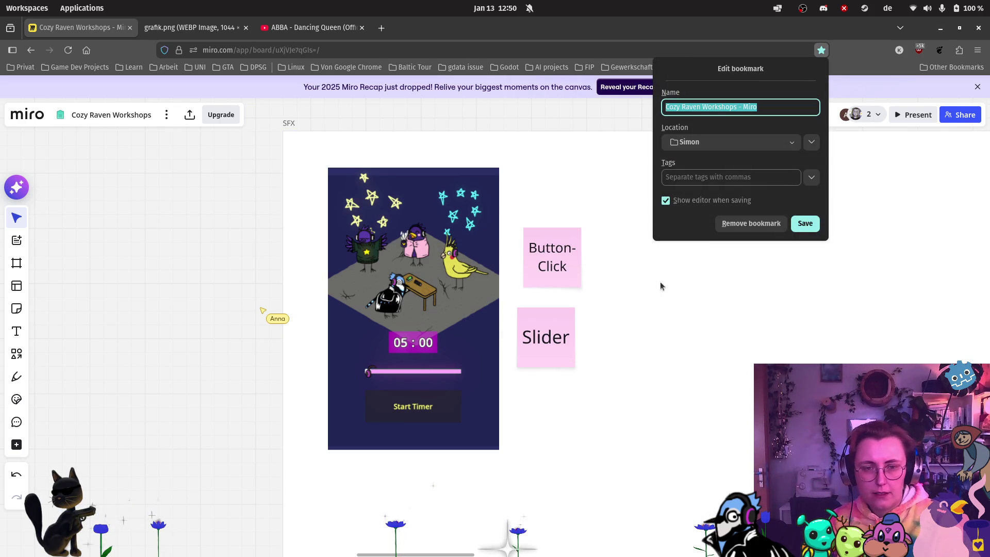
pyautogui.click(539, 358)
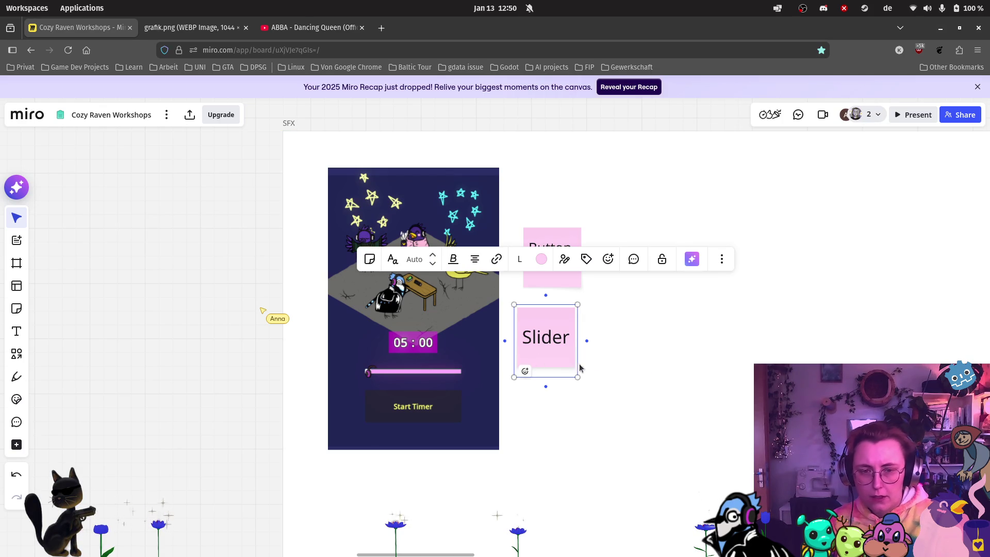
pyautogui.hotkey('ctrl', 'd')
pyautogui.moveTo(646, 340)
pyautogui.mouseDown()
pyautogui.moveTo(610, 420)
pyautogui.moveTo(596, 423)
pyautogui.mouseUp()
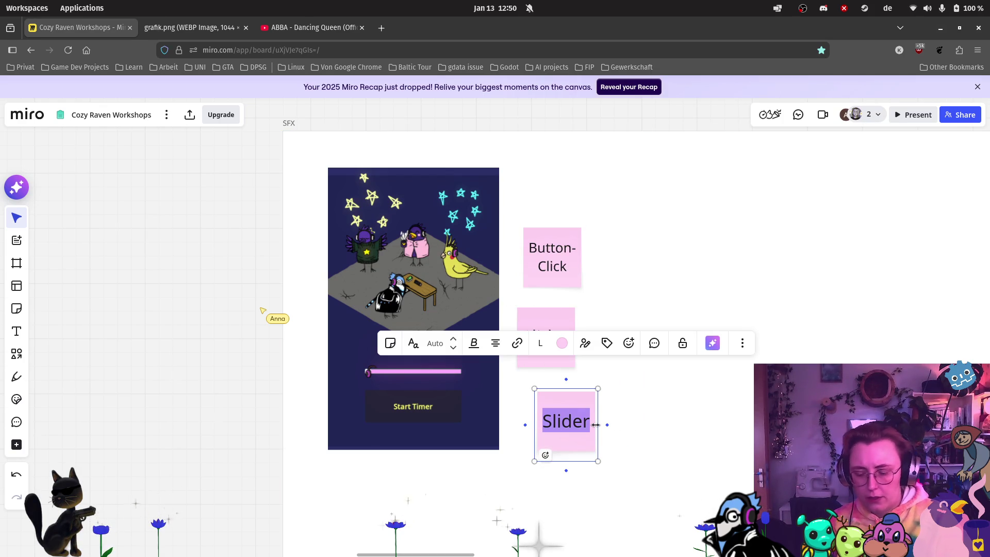
pyautogui.write('Simer Start')
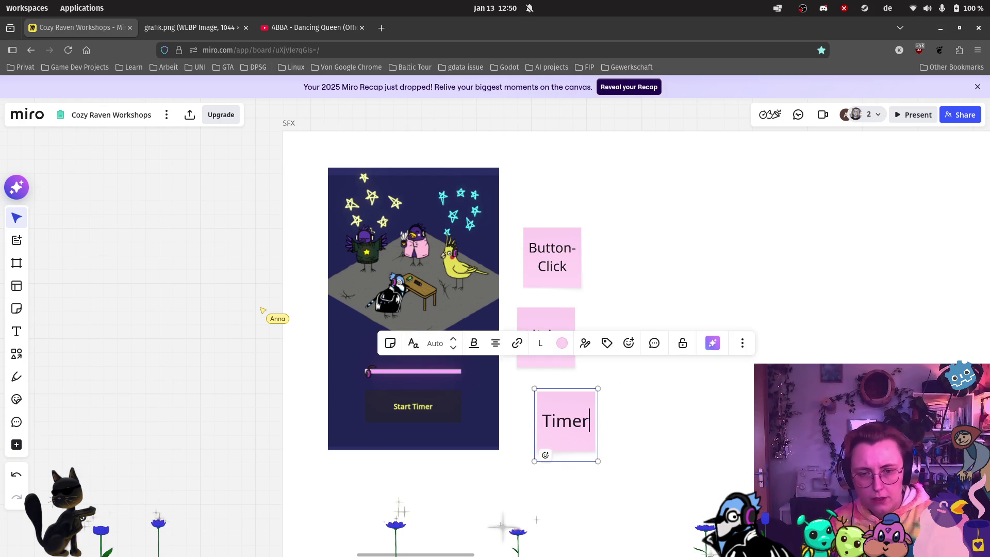
pyautogui.click(659, 439)
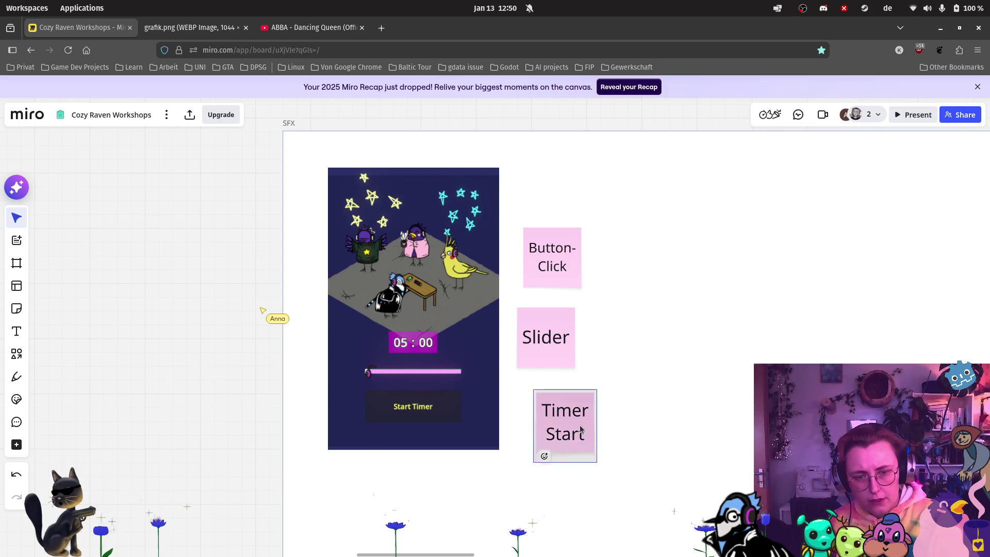
# Duplicate the Timer Start note and change the copy to 'Timer Cancel'.
pyautogui.hotkey('ctrl', 'd')
pyautogui.press('Escape')
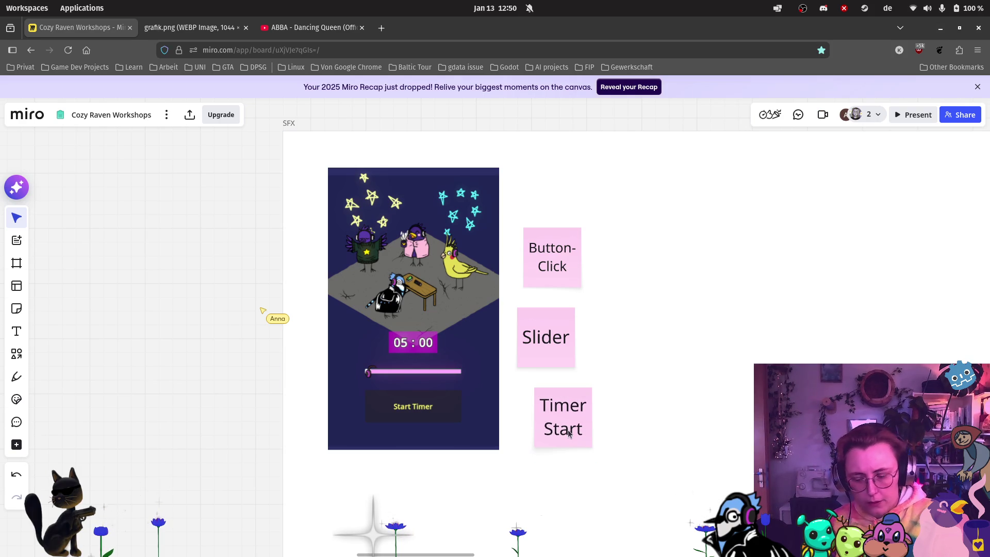
pyautogui.click(586, 428)
pyautogui.hotkey('ctrl', 'd')
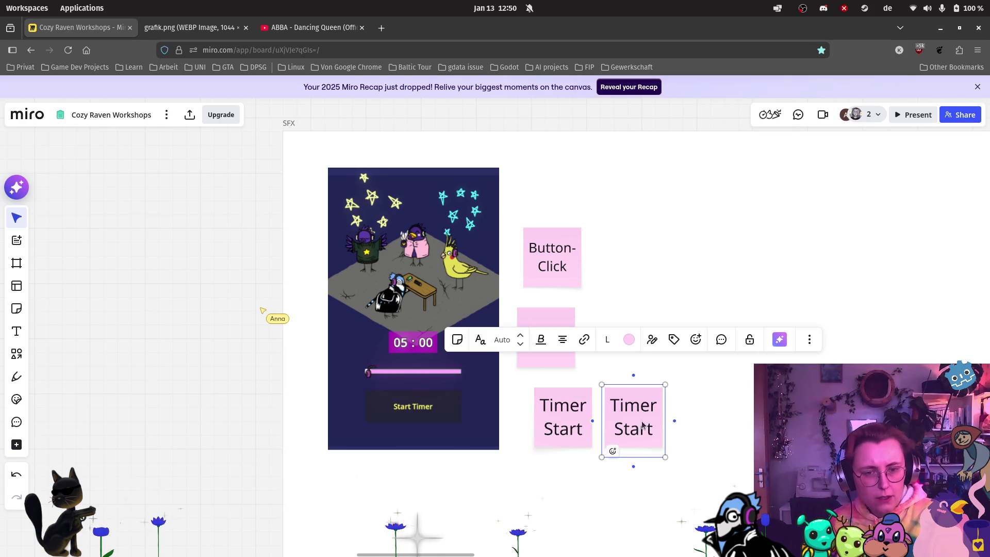
pyautogui.doubleClick(634, 428)
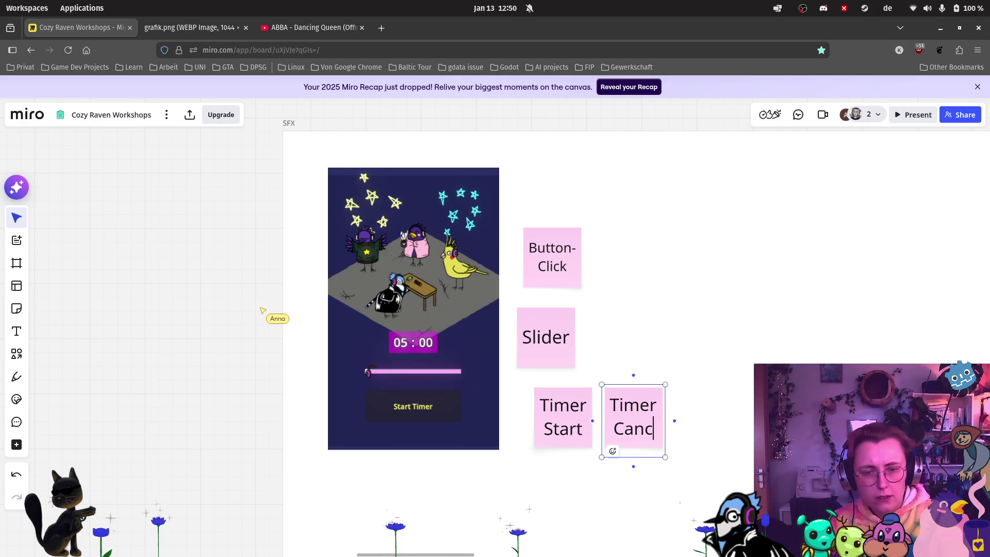
pyautogui.write('el')
pyautogui.click(650, 416)
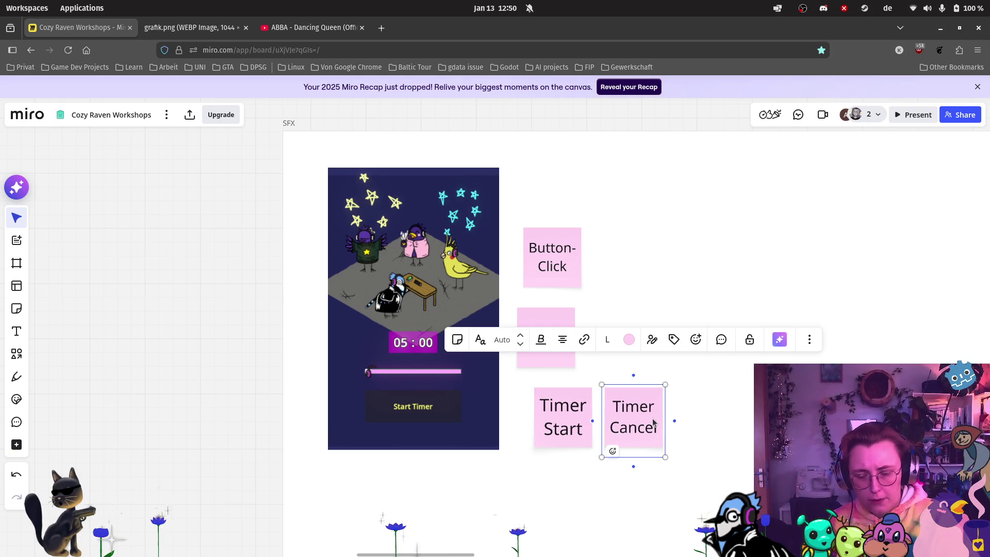
# Make a second 'Timer Cancel' copy, then pan over to the kanban plans.
pyautogui.hotkey('ctrl', 'd')
pyautogui.doubleClick(708, 428)
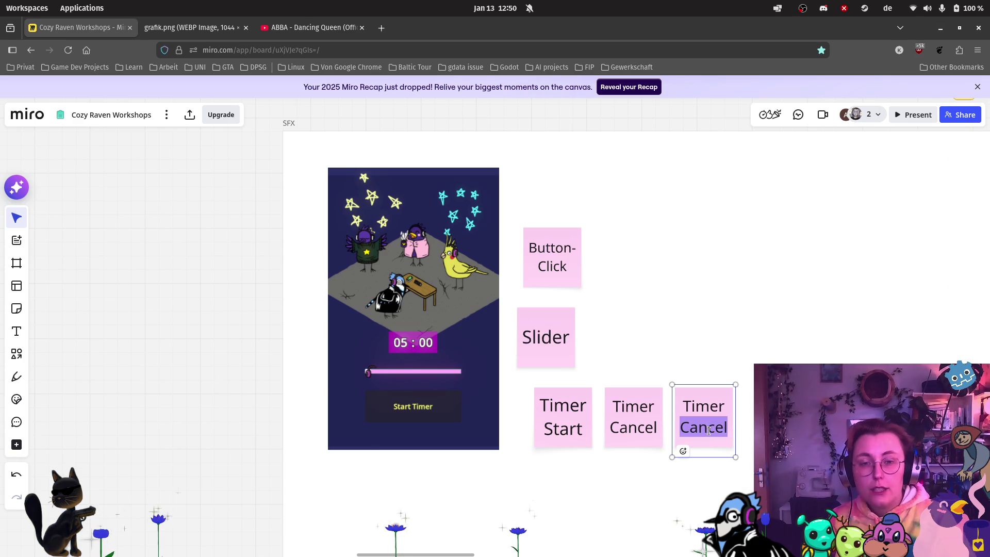
pyautogui.scroll(-5, 769, 295)
pyautogui.hscroll(5, 769, 295)
pyautogui.scroll(3, 771, 237)
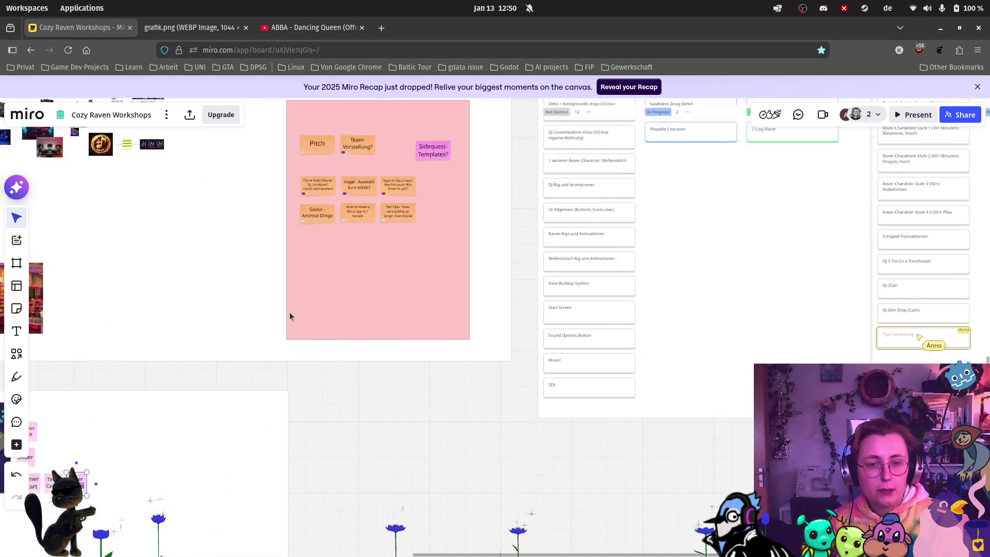
pyautogui.hscroll(6, 771, 241)
pyautogui.scroll(2, 770, 241)
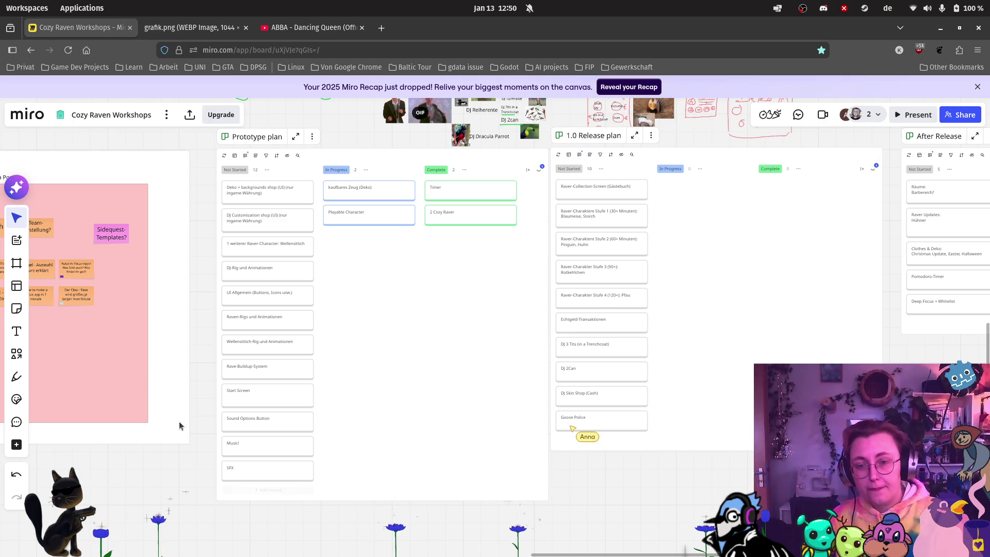
# Add an 'Are your sure? Cancel Overlay' card below SFX in Prototype's Not Started column.
pyautogui.scroll(3, 212, 462)
pyautogui.scroll(2, 247, 469)
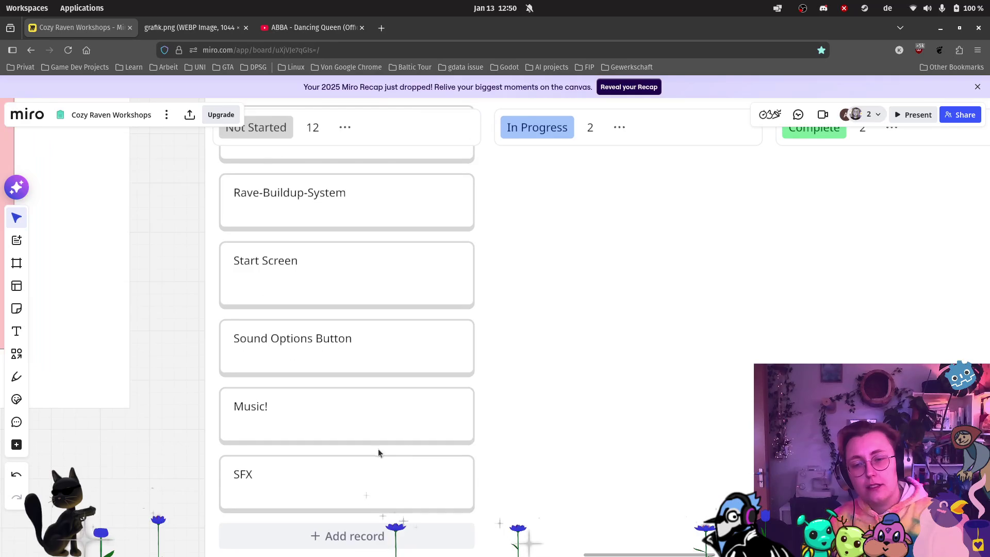
pyautogui.scroll(-3, 385, 448)
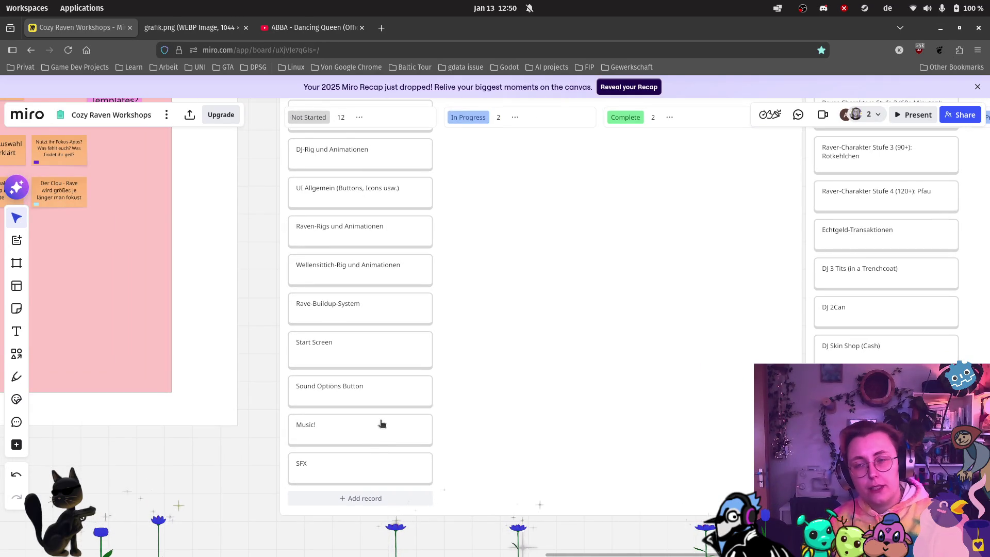
pyautogui.click(344, 516)
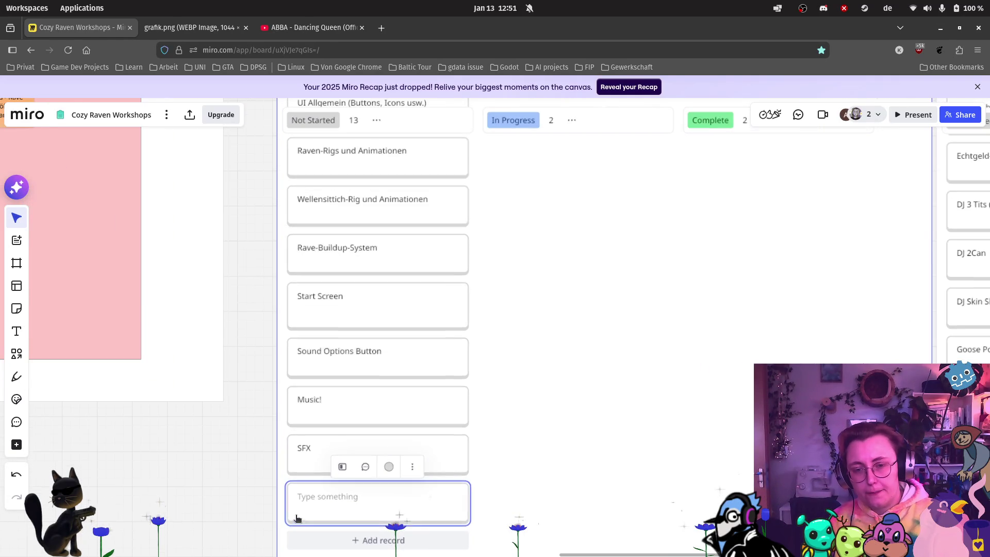
pyautogui.write('Are ')
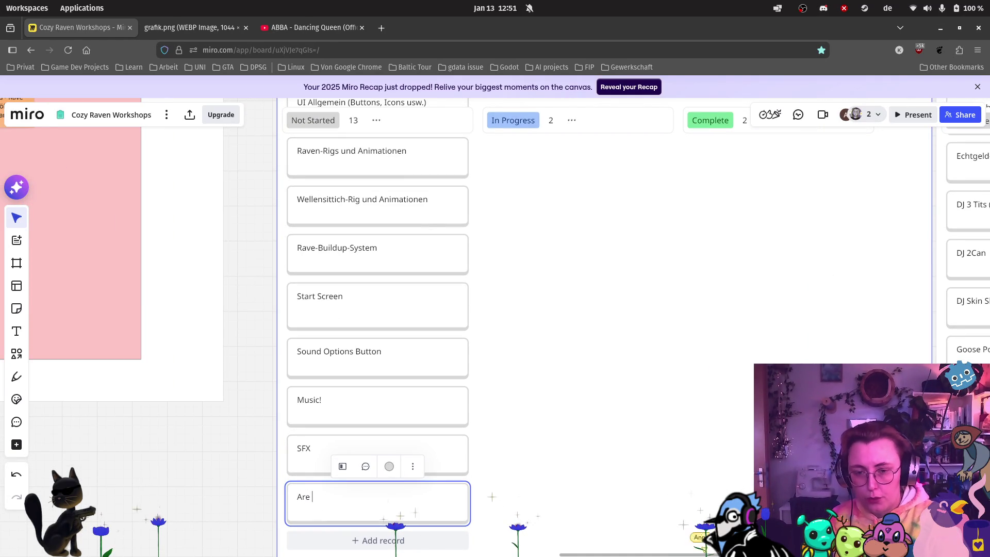
pyautogui.write('your sure? ')
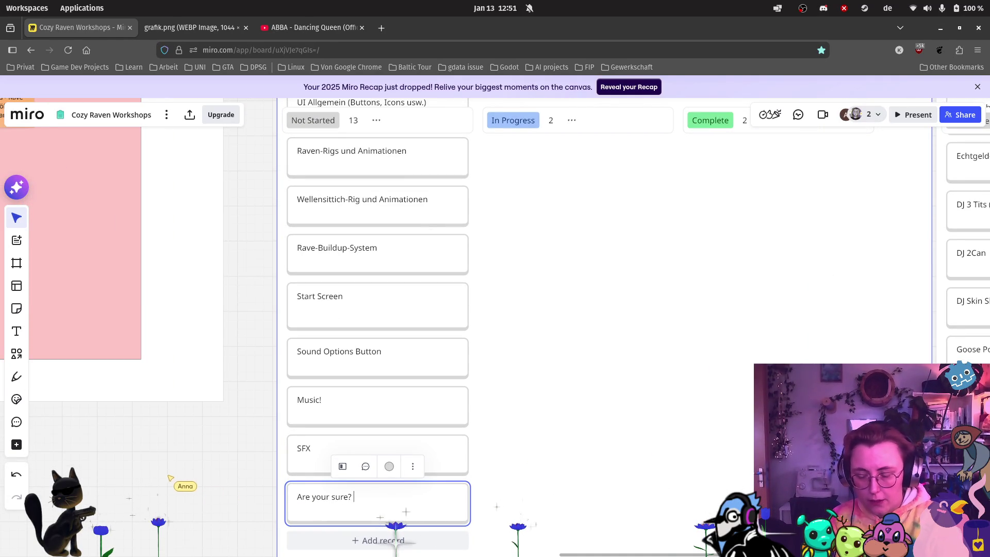
pyautogui.write('Cancel Overlay')
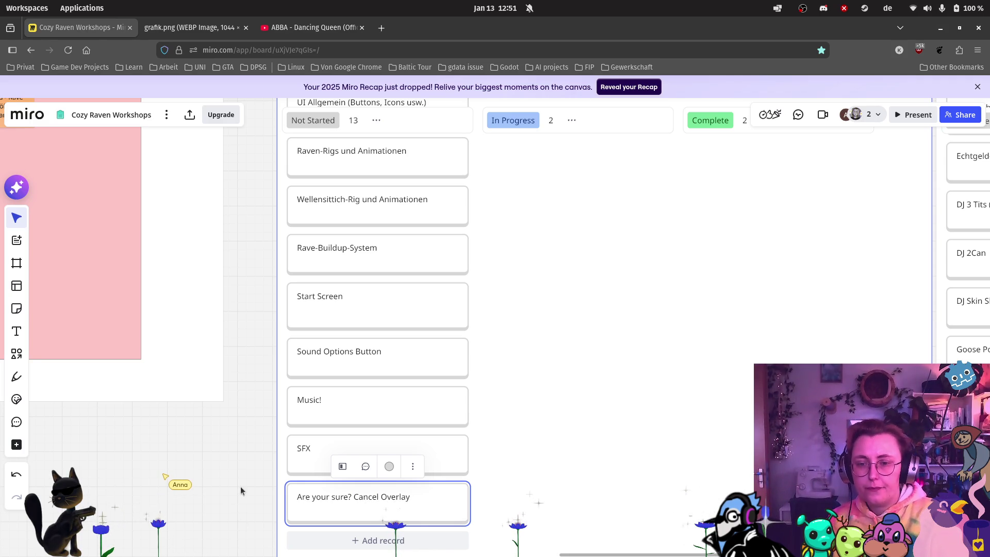
pyautogui.moveTo(240, 487)
pyautogui.mouseDown()
pyautogui.moveTo(463, 269)
pyautogui.moveTo(501, 311)
pyautogui.moveTo(369, 533)
pyautogui.mouseUp()
# Relabel the duplicate Timer Cancel sticky to 'Timer Timeout', then to 'Timer Finish'.
pyautogui.scroll(5, 157, 410)
pyautogui.scroll(10, 303, 380)
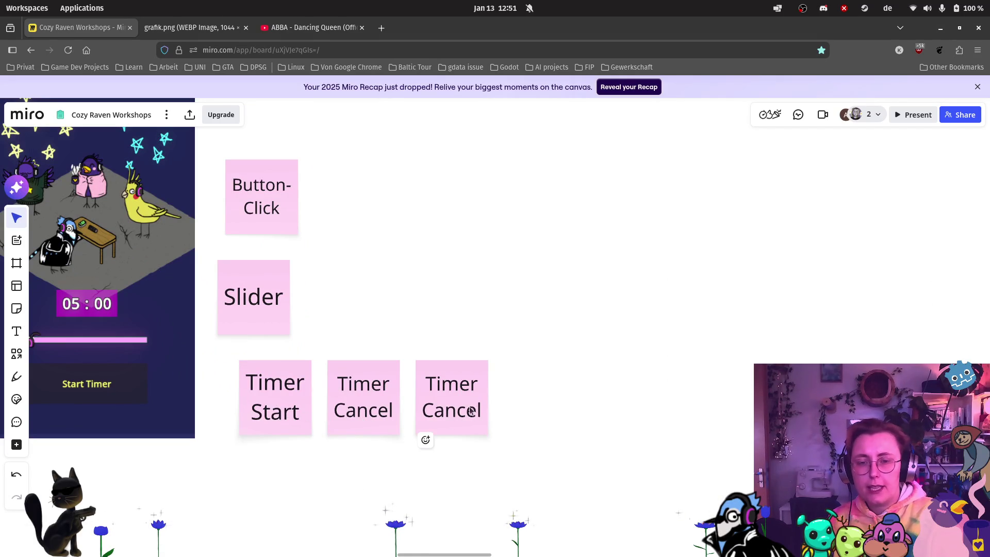
pyautogui.click(460, 411)
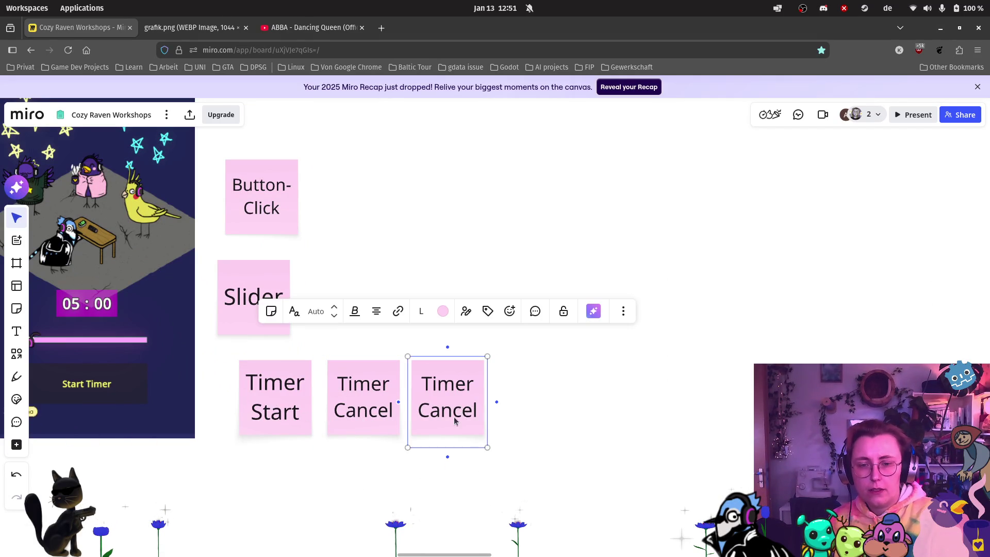
pyautogui.doubleClick(458, 411)
pyautogui.write('Timeout')
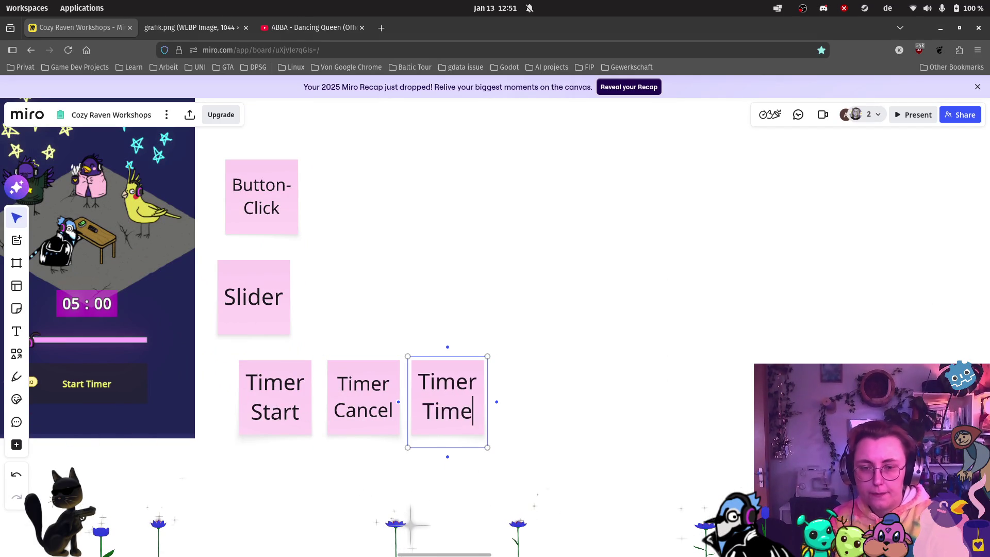
pyautogui.click(544, 408)
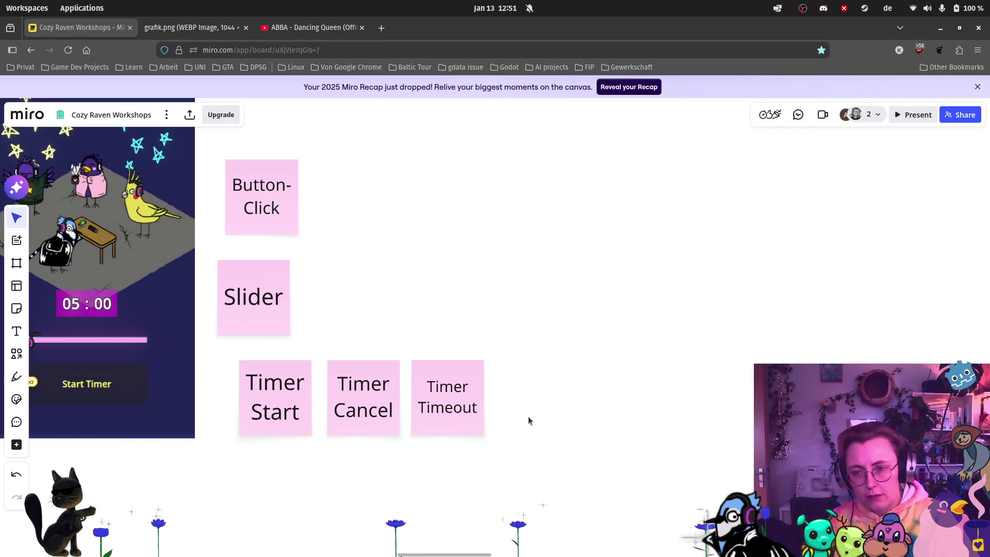
pyautogui.scroll(-2, 516, 417)
pyautogui.doubleClick(473, 411)
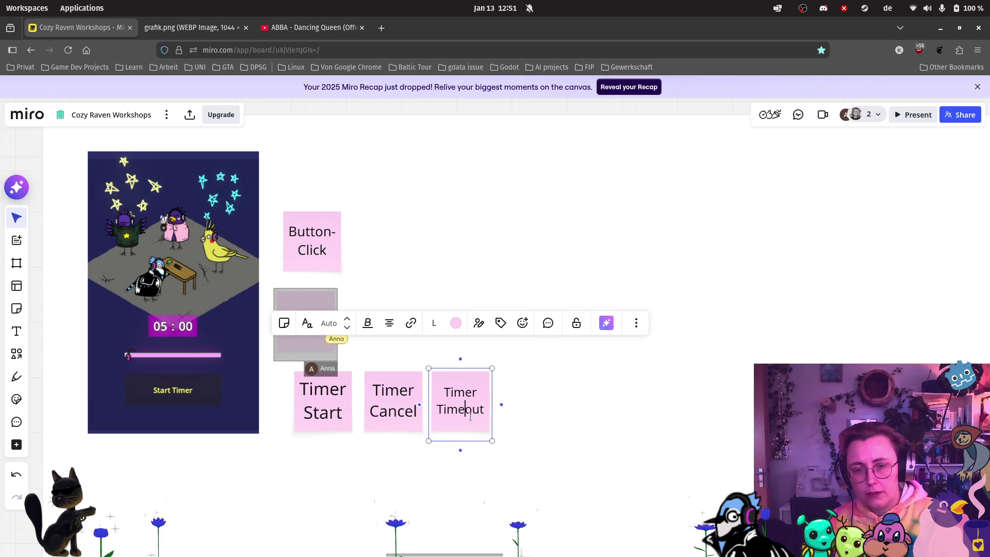
pyautogui.write('Finish')
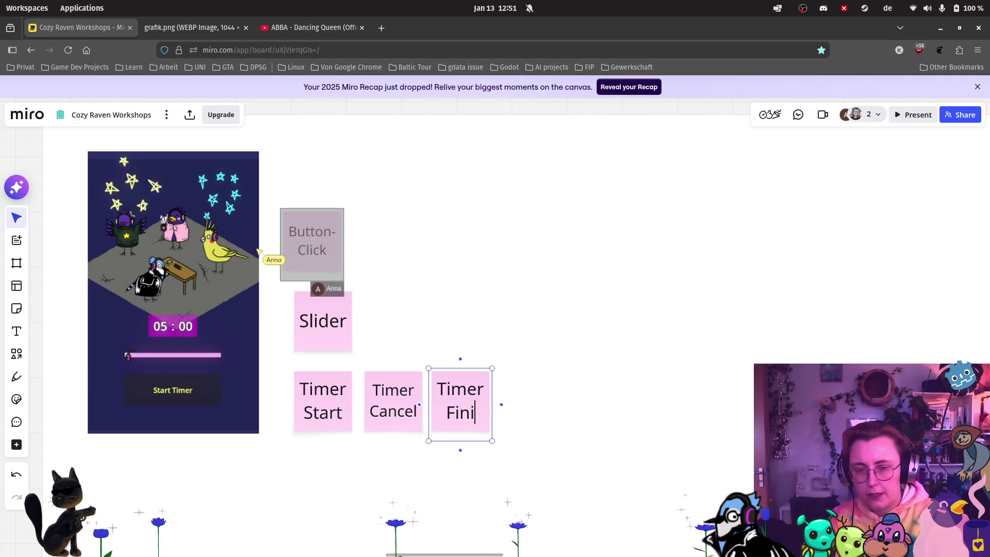
pyautogui.click(608, 397)
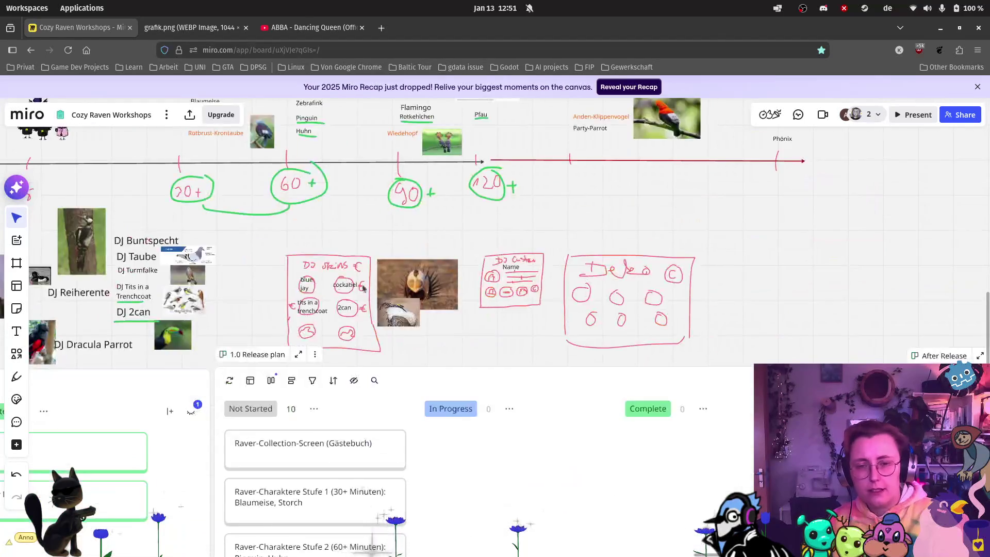
# Take a screen capture of the DJ Skins sketch.
pyautogui.scroll(3, 284, 299)
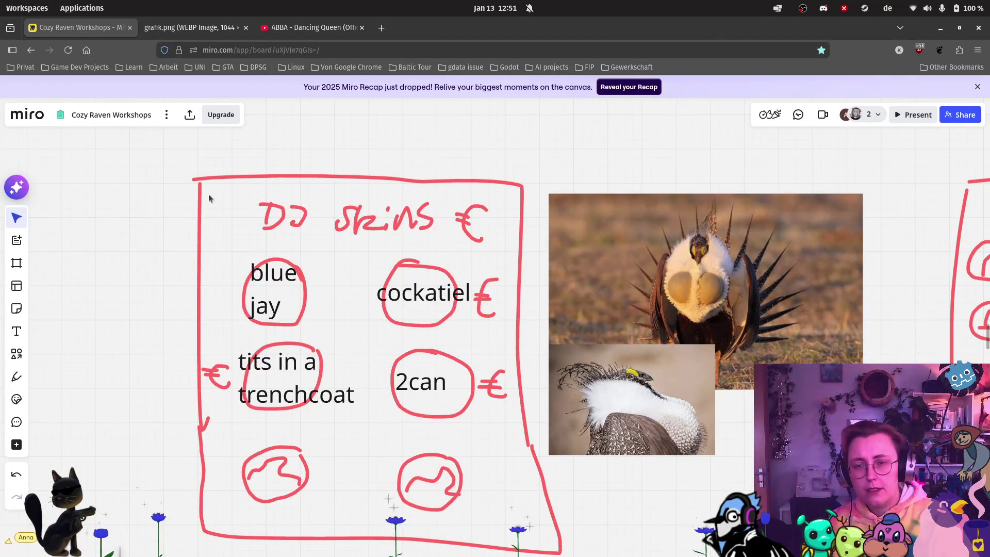
pyautogui.scroll(-1, 100, 285)
pyautogui.press('Print')
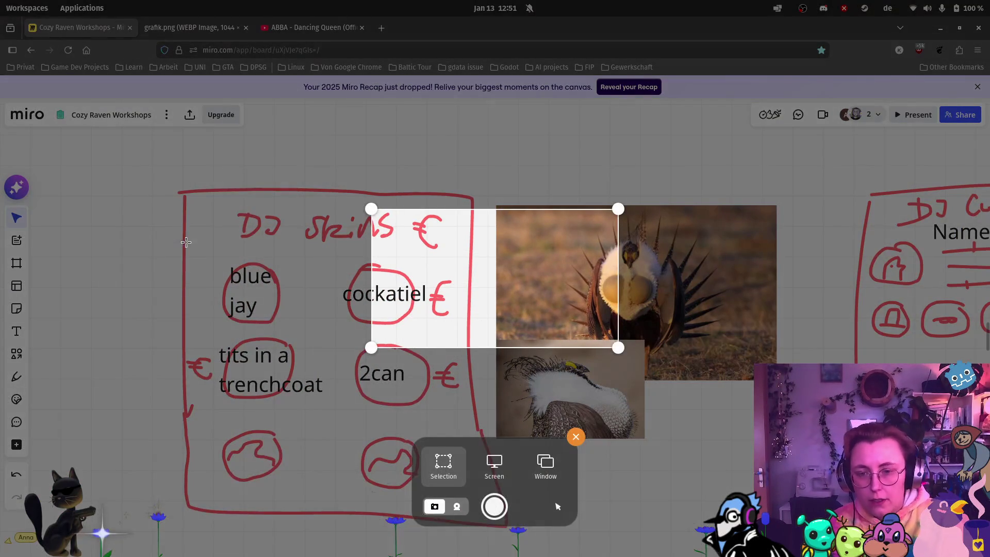
pyautogui.moveTo(157, 175)
pyautogui.mouseDown()
pyautogui.moveTo(475, 530)
pyautogui.moveTo(512, 531)
pyautogui.moveTo(494, 530)
pyautogui.mouseUp()
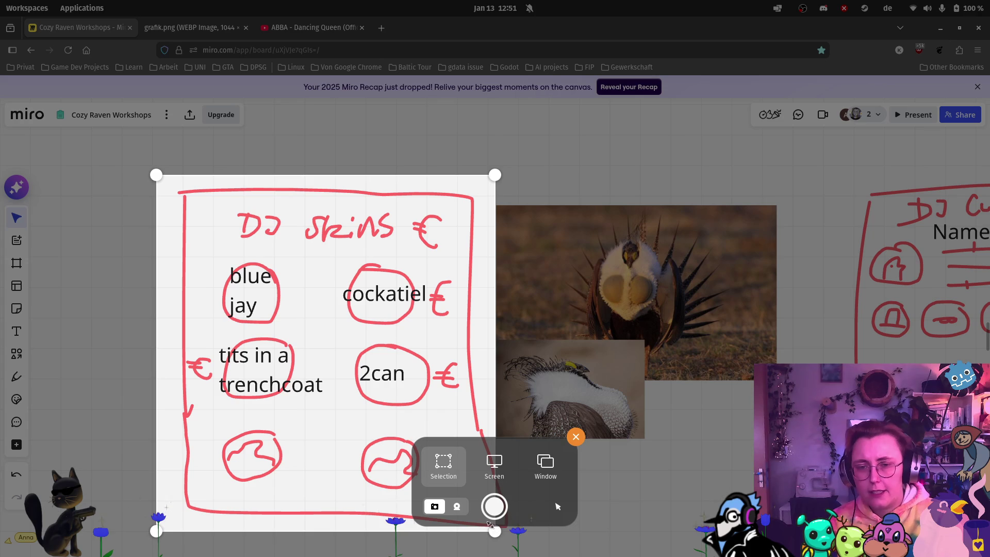
pyautogui.press('Return')
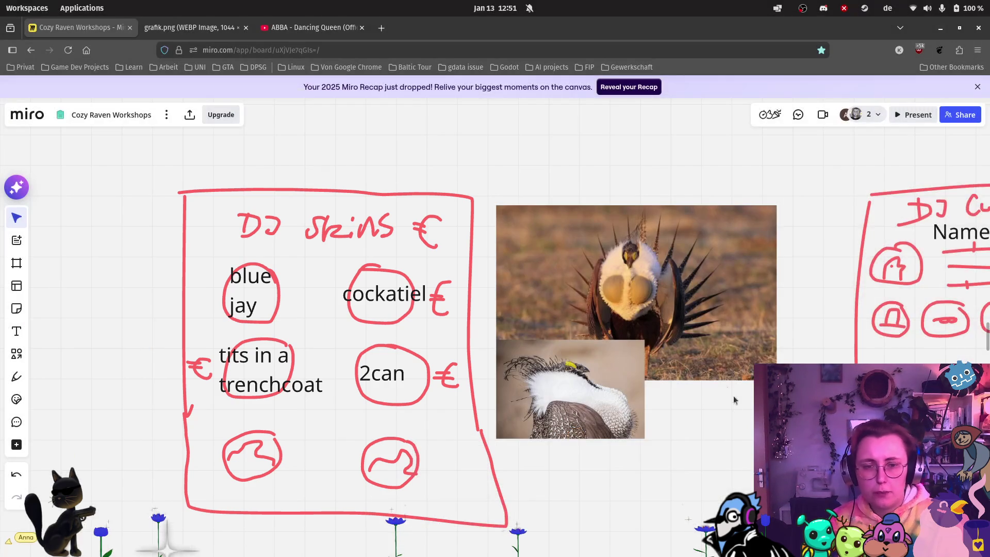
# Take a screen capture of the DJ Custom sketch.
pyautogui.hscroll(10, 734, 403)
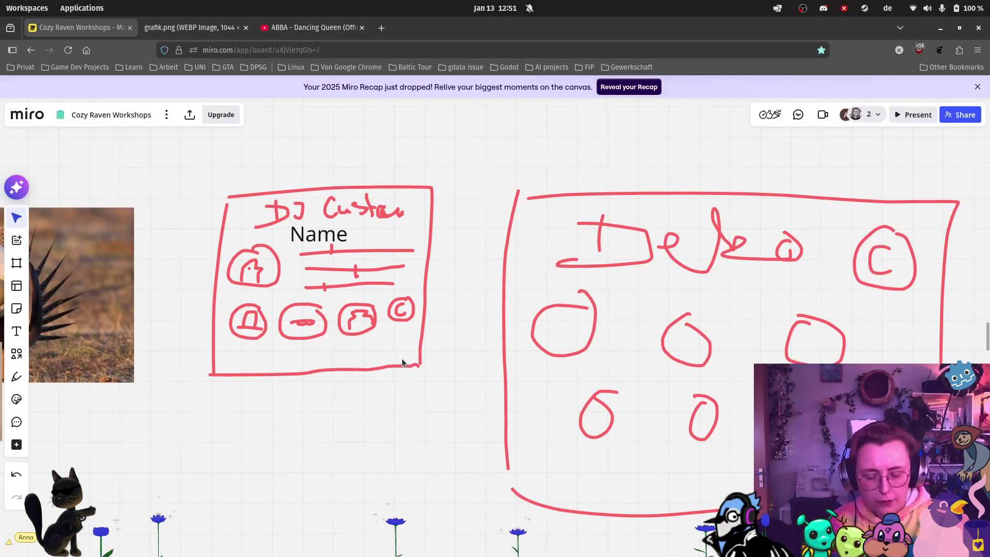
pyautogui.press('Print')
pyautogui.click(493, 533)
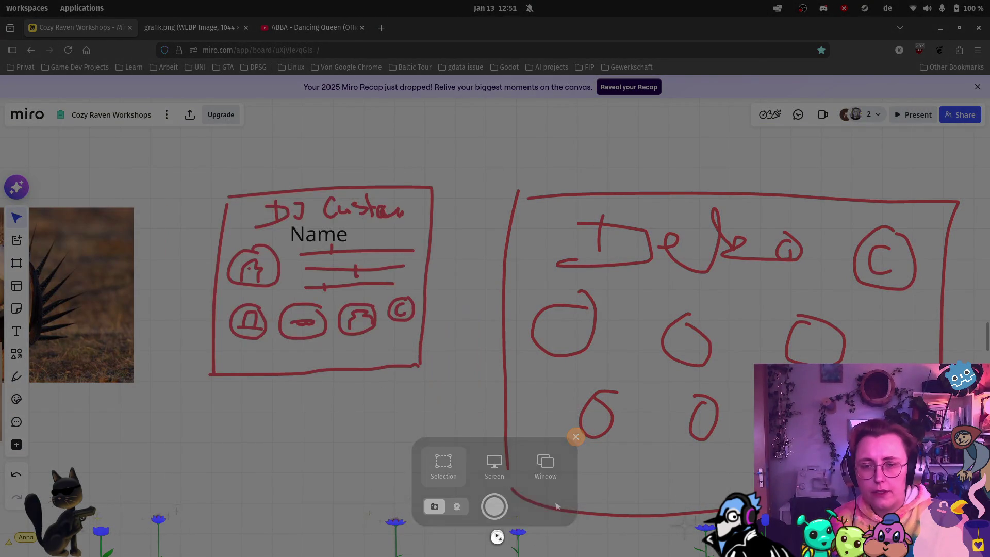
pyautogui.moveTo(175, 161)
pyautogui.mouseDown()
pyautogui.moveTo(392, 354)
pyautogui.moveTo(451, 393)
pyautogui.mouseUp()
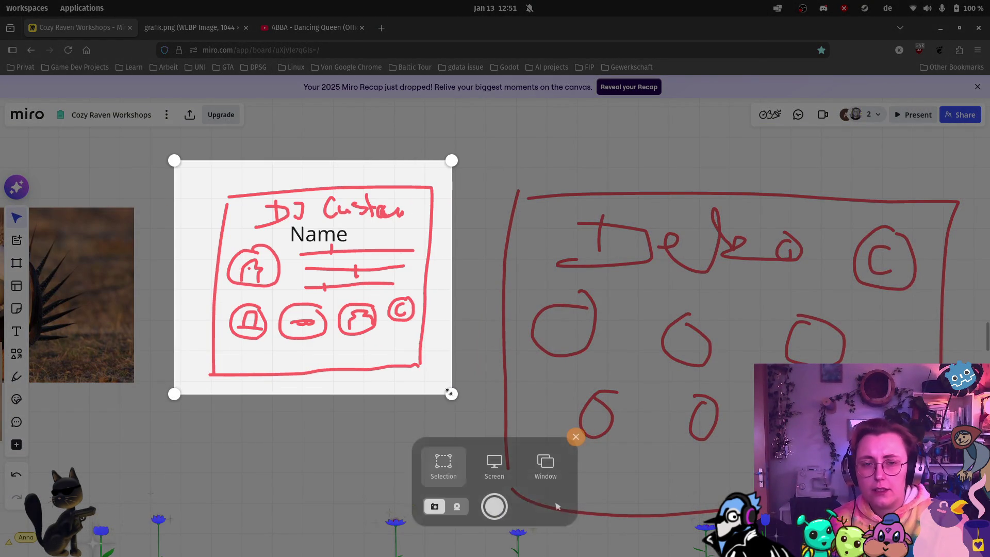
pyautogui.click(494, 506)
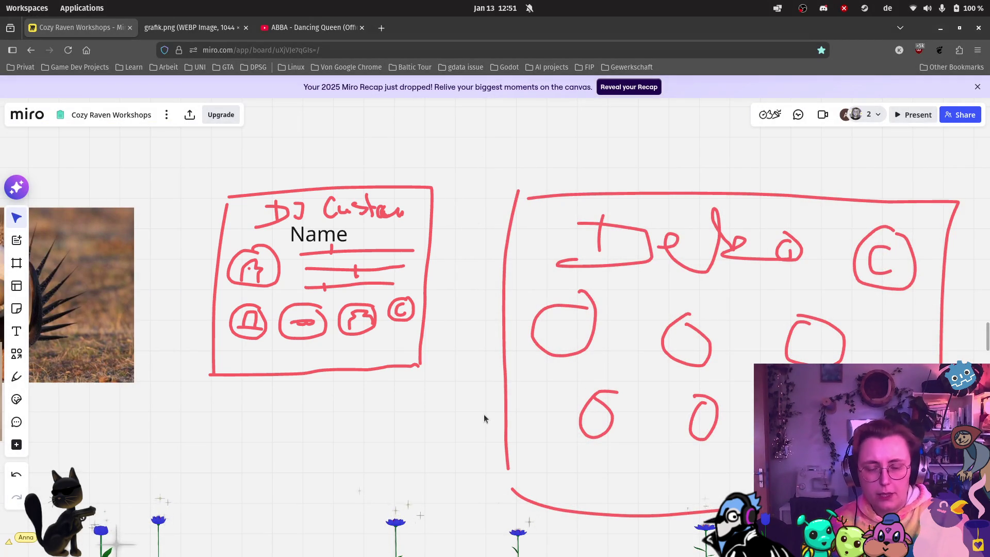
# Capture the Deko sketch, then select all of its strokes.
pyautogui.moveTo(383, 376); pyautogui.dragTo(131, 367)
pyautogui.press('Print')
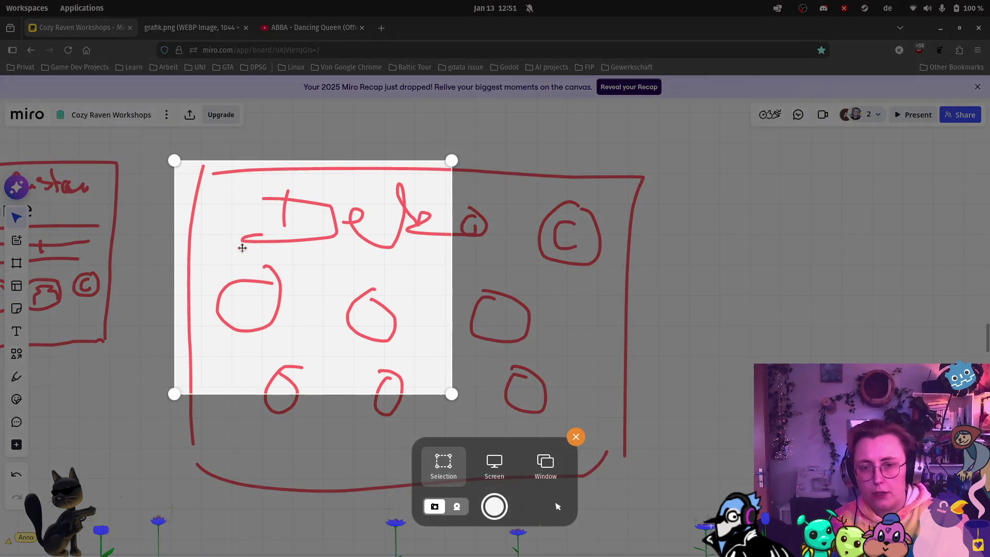
pyautogui.moveTo(451, 393); pyautogui.dragTo(652, 500)
pyautogui.press('Return')
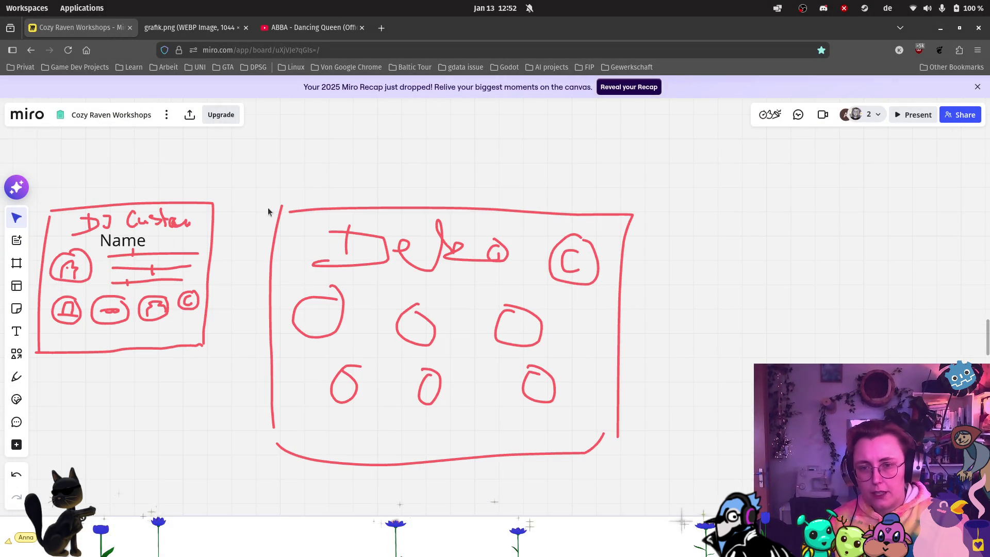
pyautogui.moveTo(261, 192); pyautogui.dragTo(668, 475)
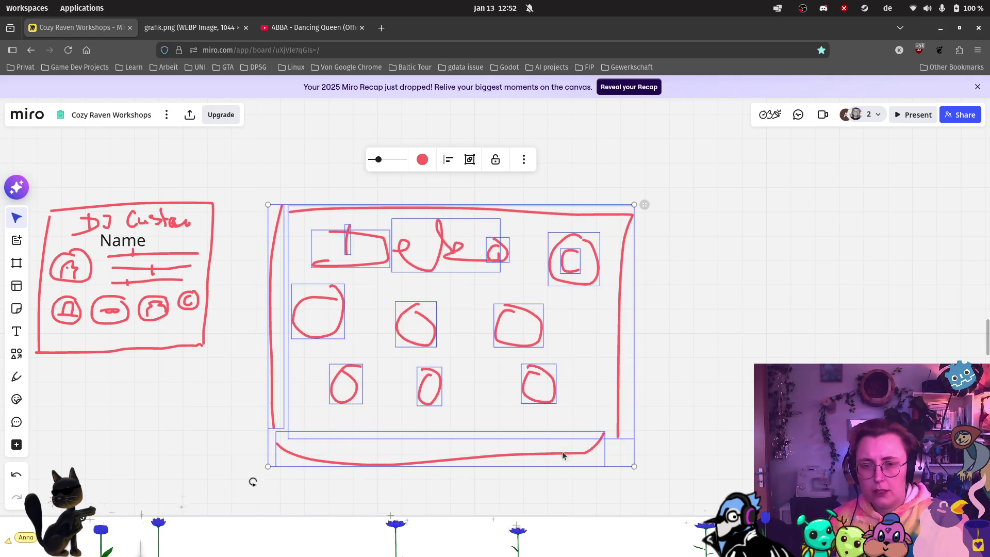
# Paste the red Deko sketch into the SFX frame next to the Button-Click, Slider and Timer notes.
pyautogui.scroll(-5, 463, 448)
pyautogui.scroll(-3, 318, 447)
pyautogui.scroll(-10, 488, 353)
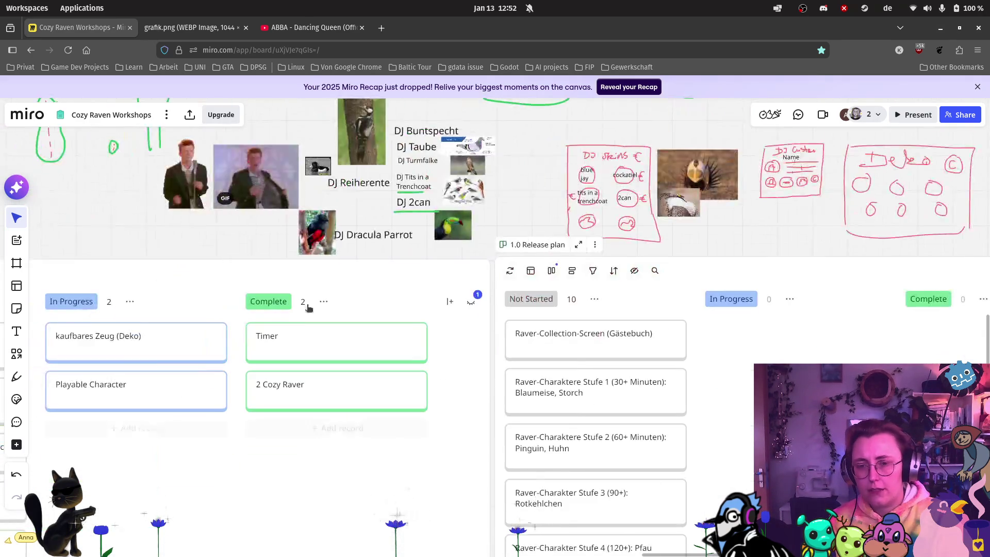
pyautogui.hscroll(-10, 488, 354)
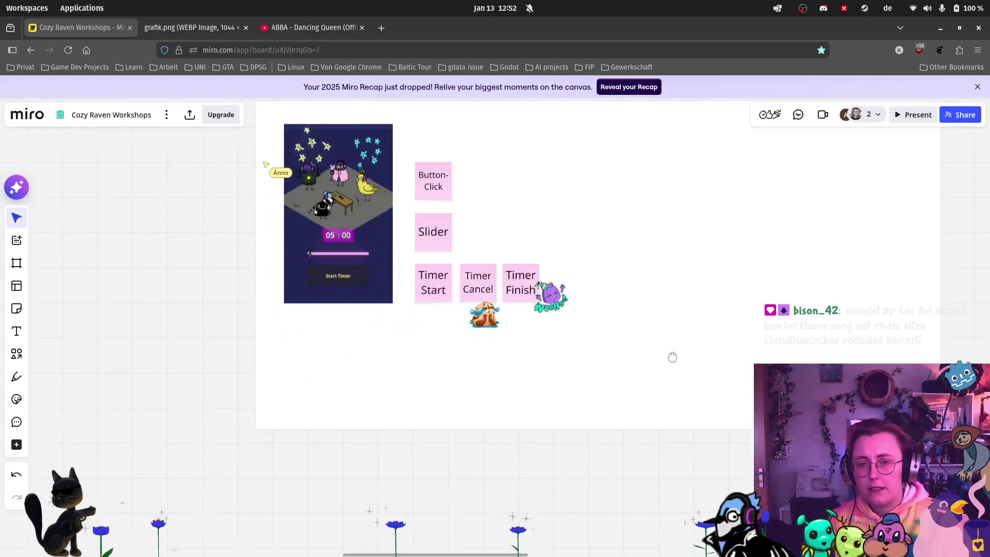
pyautogui.hotkey('ctrl', 'v')
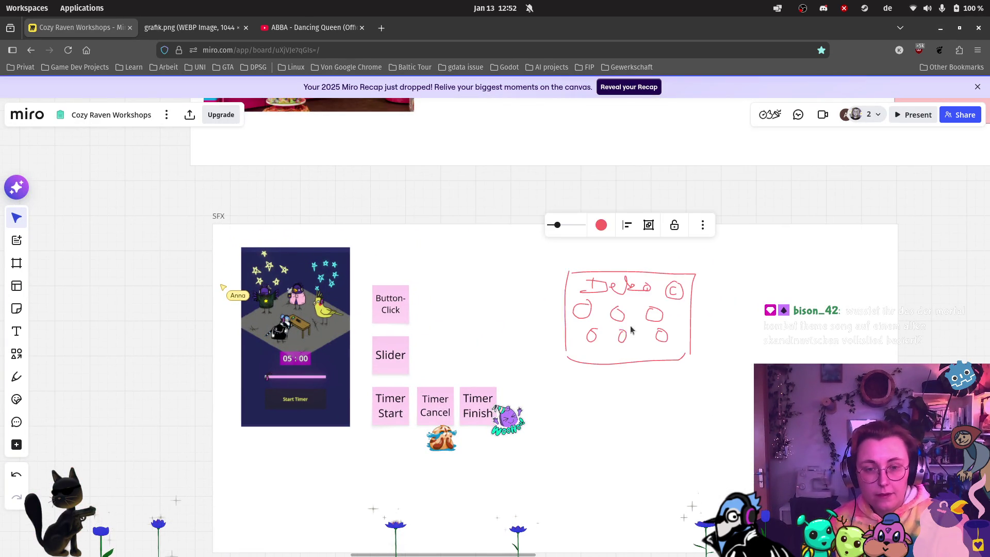
pyautogui.scroll(3, 714, 320)
pyautogui.click(707, 415)
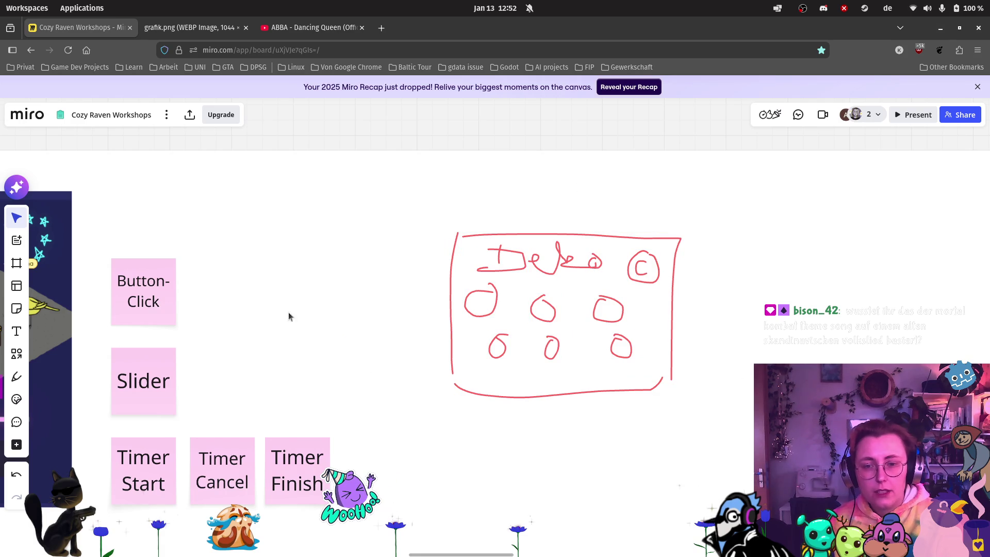
pyautogui.click(16, 309)
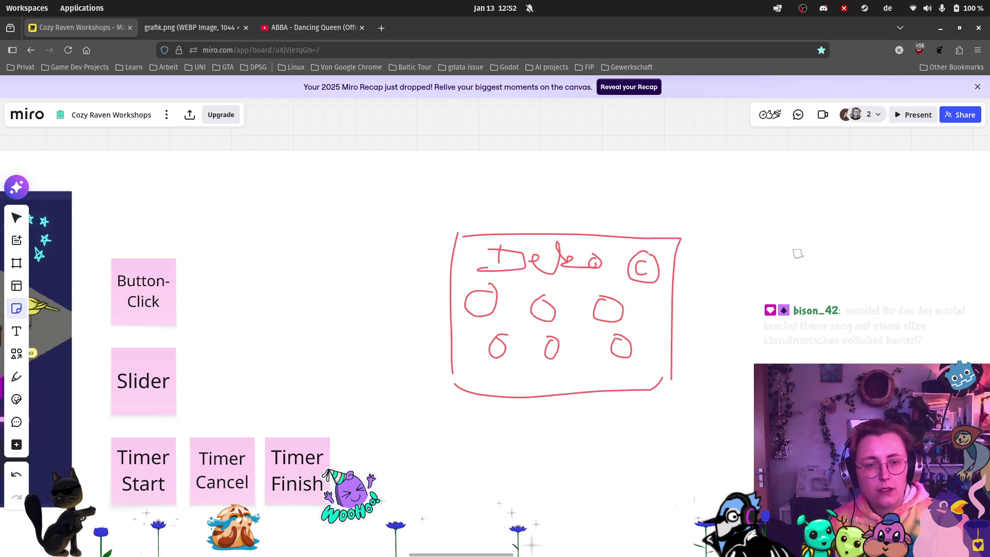
# Add a pink sticky reading 'purchase' to the right of the Deko sketch copy.
pyautogui.click(796, 251)
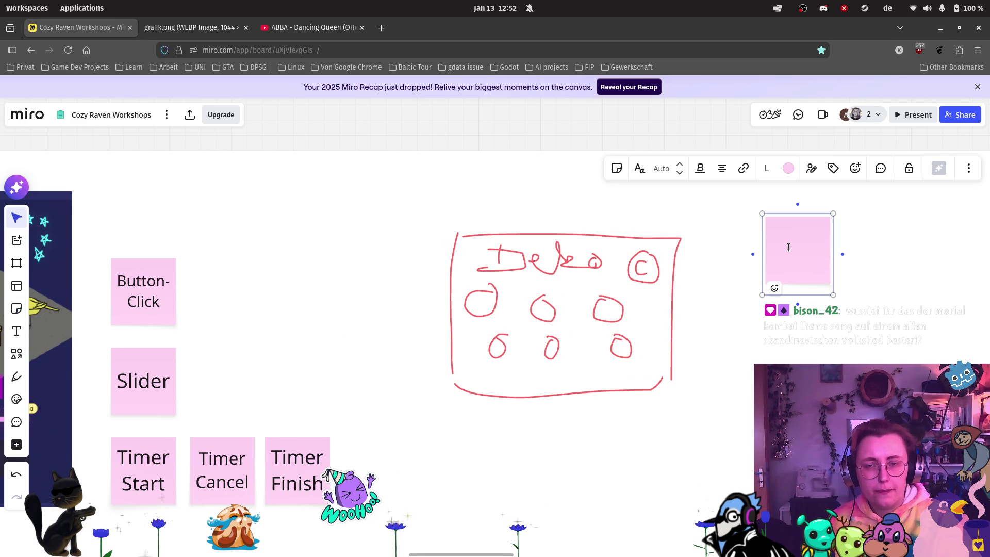
pyautogui.write('purchase')
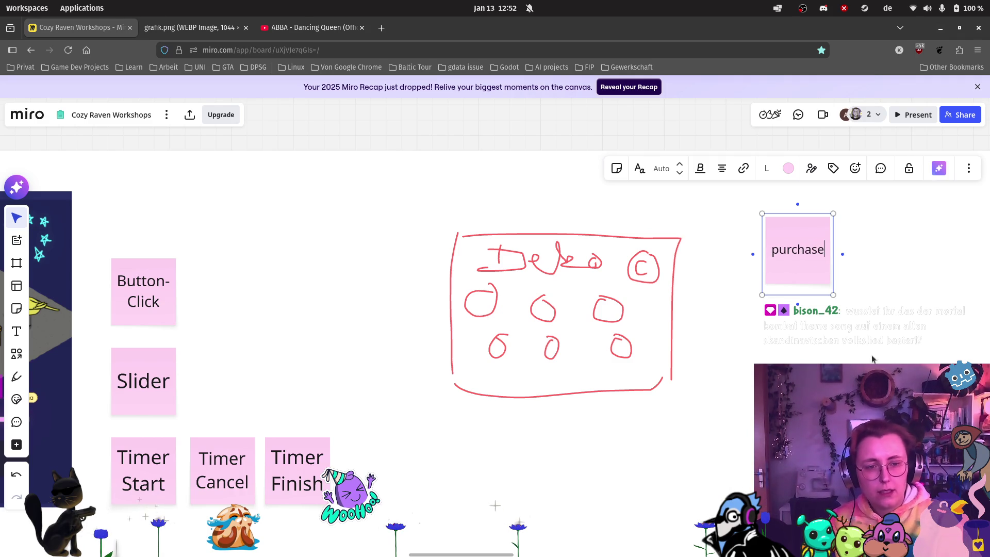
pyautogui.press('Escape')
pyautogui.click(800, 284)
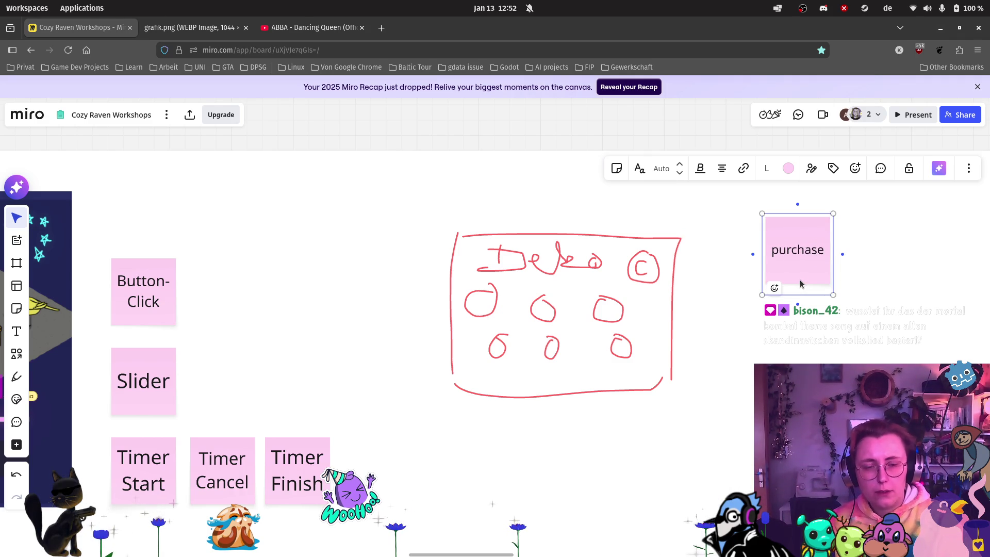
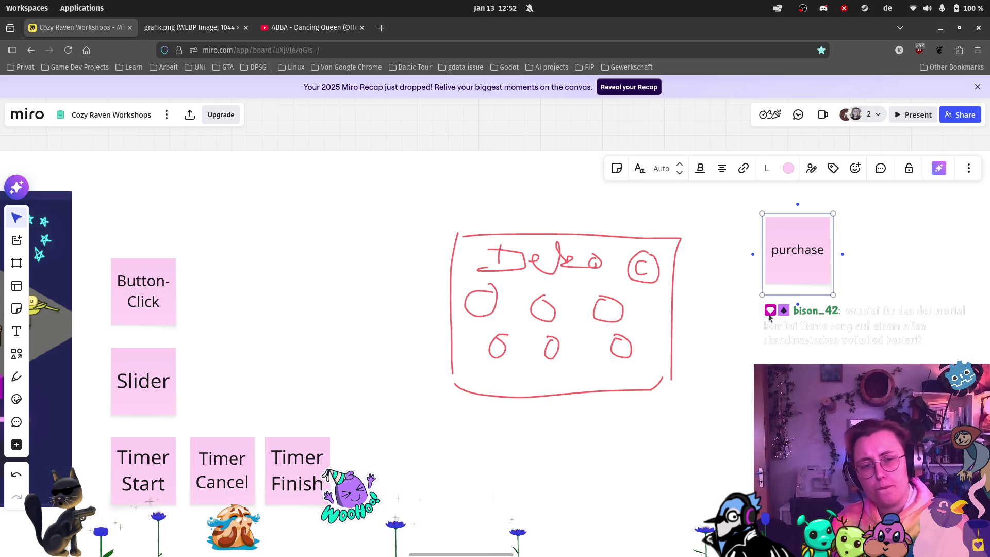
# Duplicate the purchase sticky note below itself and relabel the copy 'back-button'.
pyautogui.click(804, 305)
pyautogui.click(791, 270)
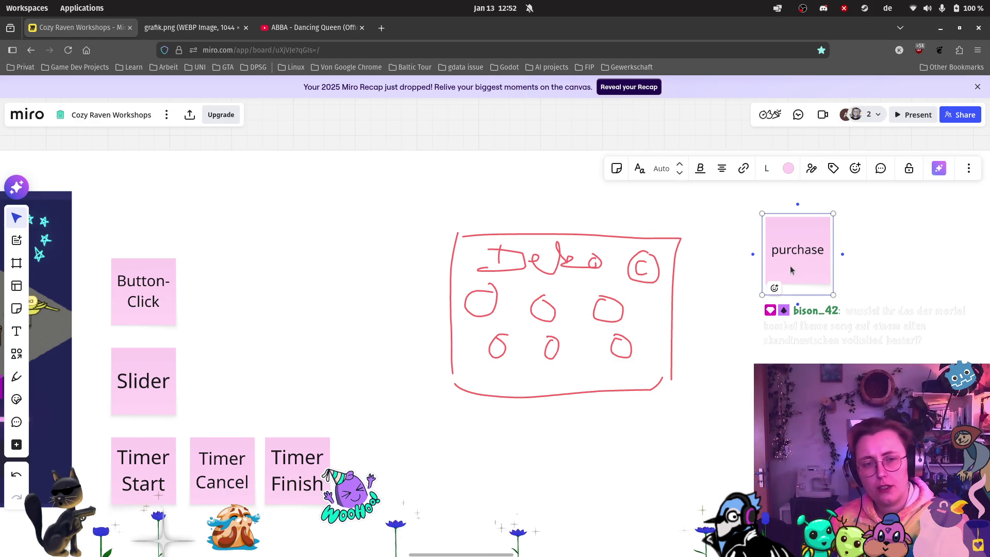
pyautogui.hotkey('ctrl', 'd')
pyautogui.moveTo(877, 265); pyautogui.dragTo(806, 343)
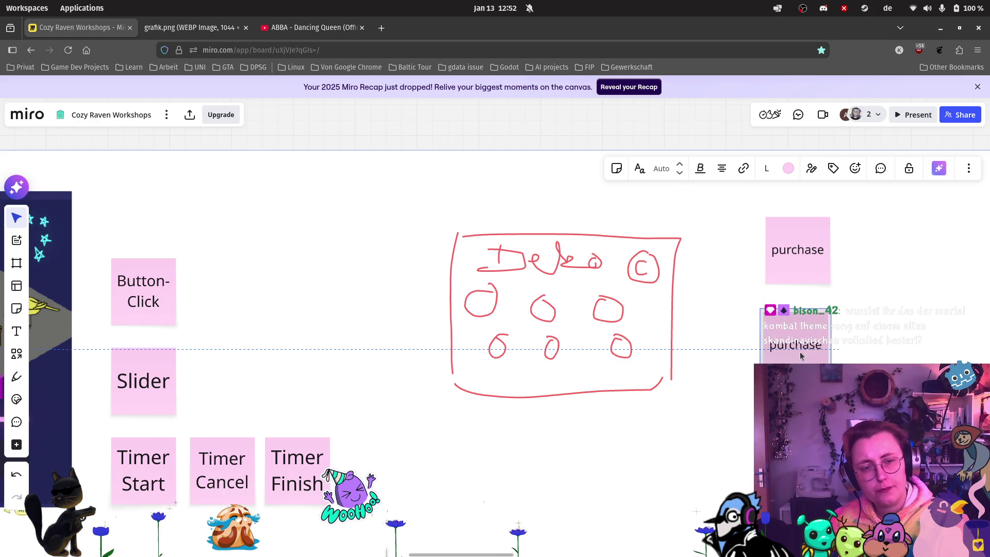
pyautogui.doubleClick(807, 343)
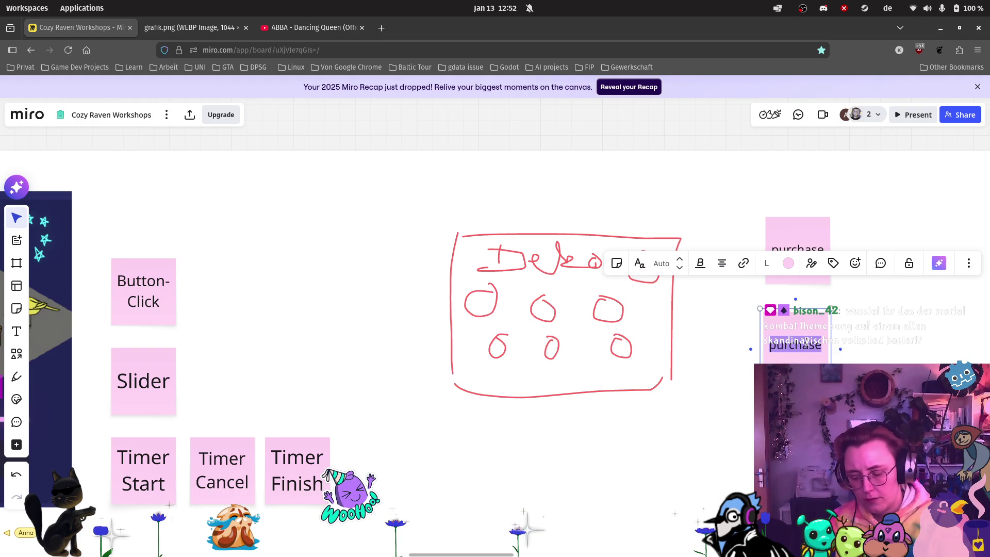
pyautogui.write('back-button')
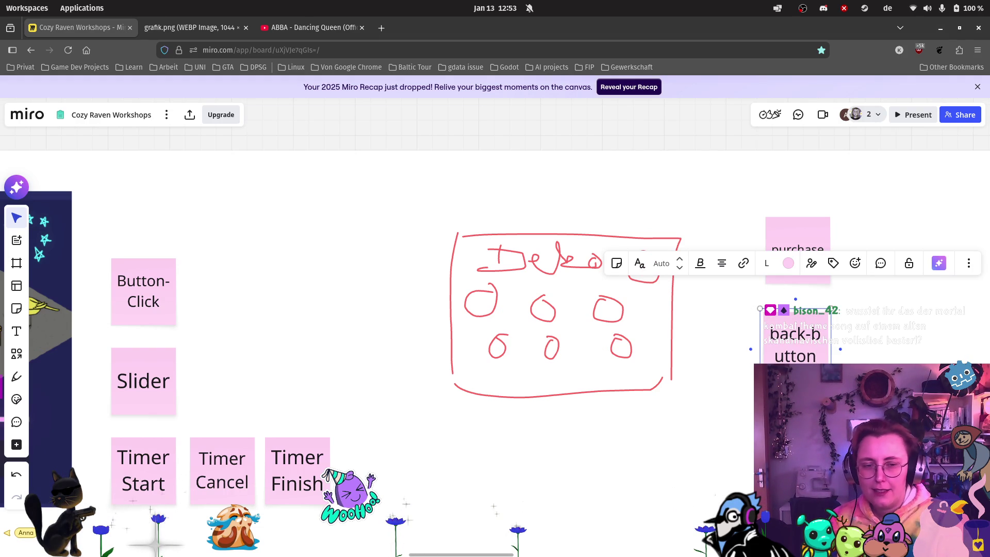
pyautogui.click(854, 358)
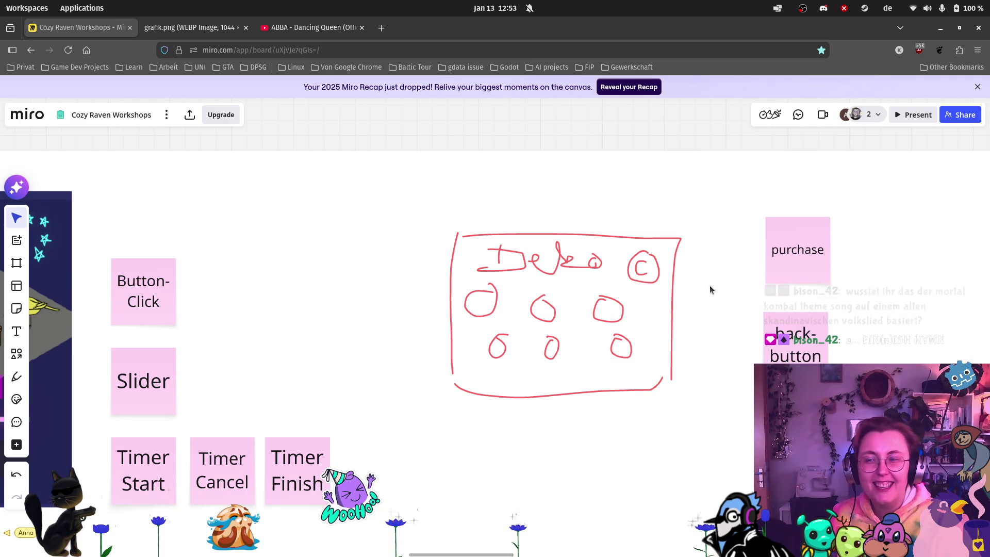
# Line up the purchase and back-button notes one above the other.
pyautogui.moveTo(697, 414)
pyautogui.mouseDown()
pyautogui.moveTo(638, 360)
pyautogui.moveTo(632, 378)
pyautogui.mouseUp()
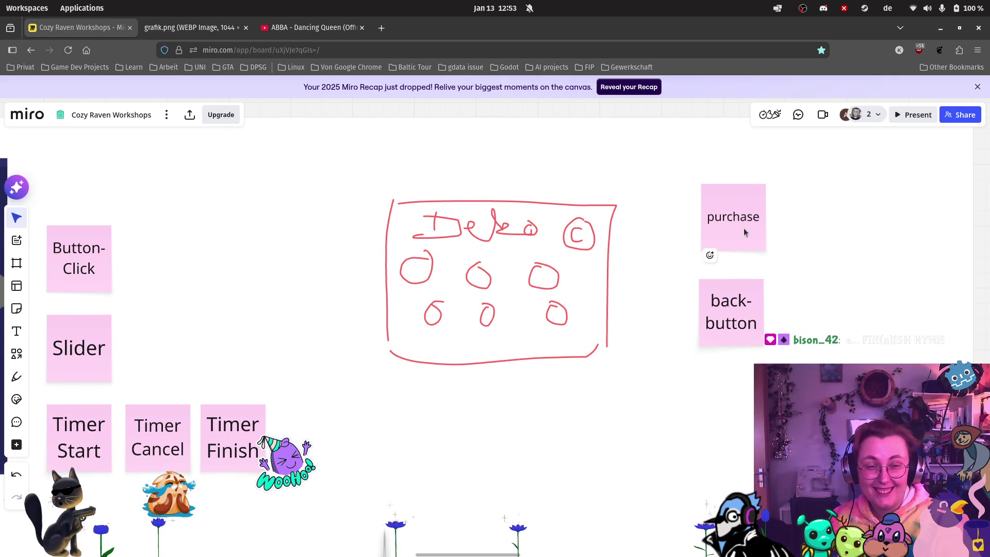
pyautogui.moveTo(740, 247); pyautogui.dragTo(703, 245)
pyautogui.moveTo(750, 287); pyautogui.dragTo(715, 279)
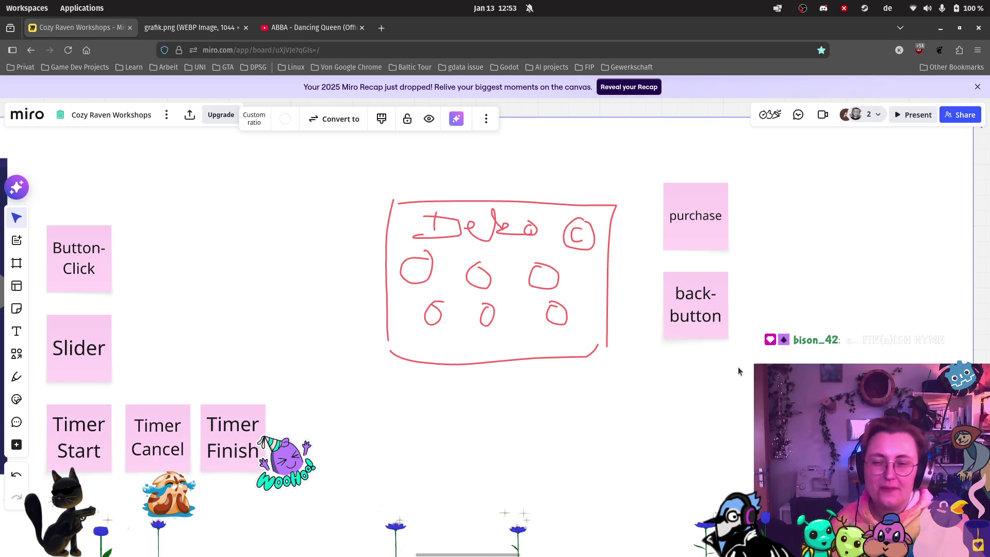
# Add a 'Ravers walking' record to the task list's Not Started column.
pyautogui.scroll(-3, 850, 352)
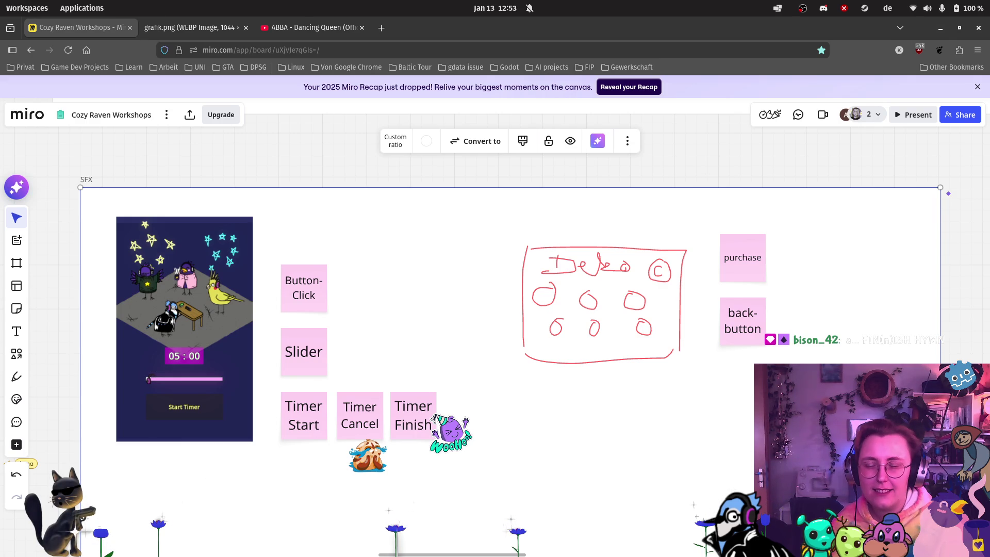
pyautogui.scroll(3, 686, 321)
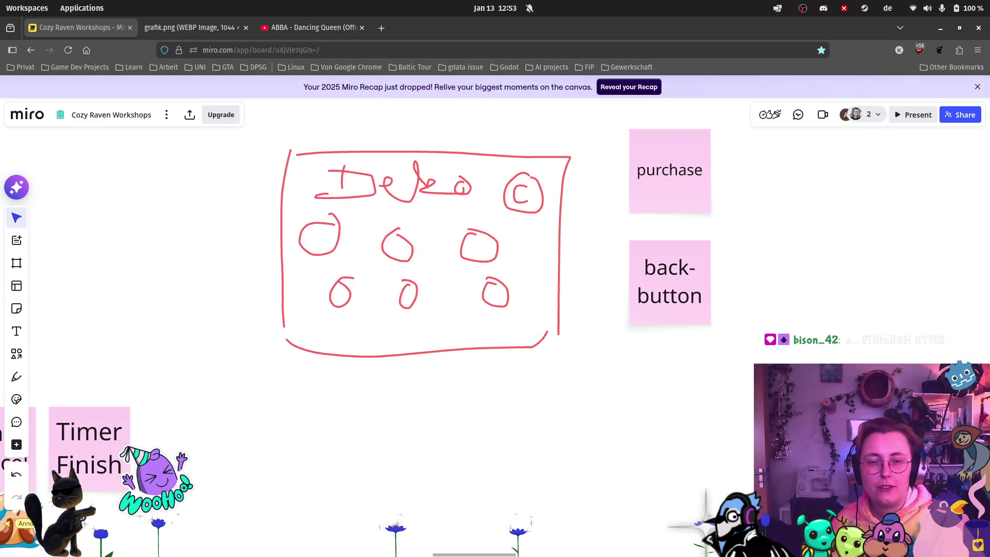
pyautogui.scroll(-2, 431, 382)
pyautogui.moveTo(285, 332); pyautogui.dragTo(676, 340)
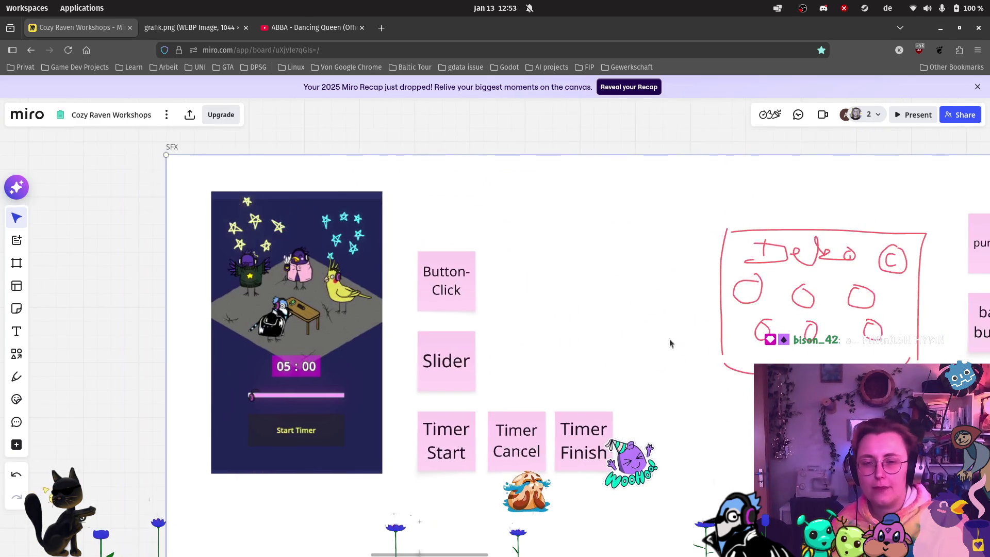
pyautogui.scroll(-2, 537, 306)
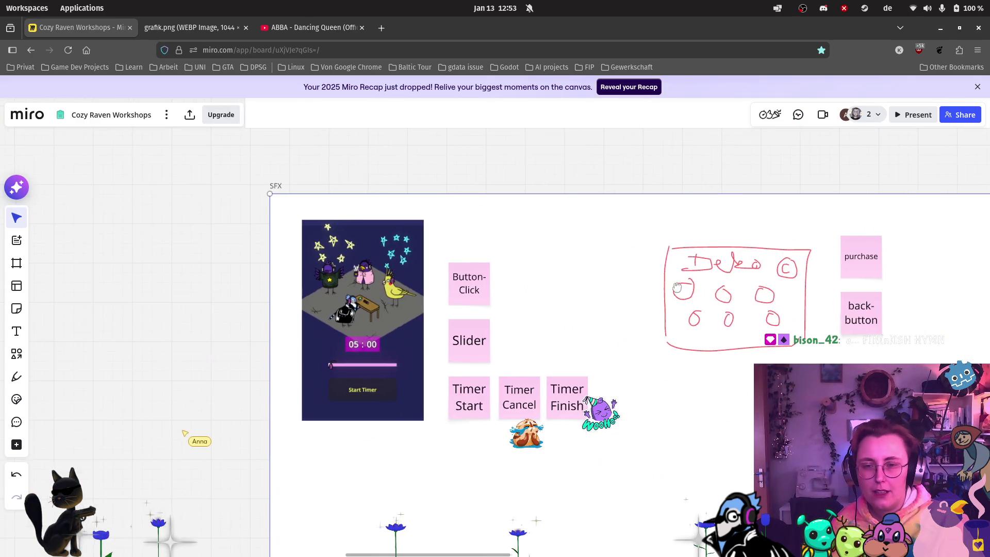
pyautogui.hscroll(10, 537, 275)
pyautogui.scroll(5, 729, 225)
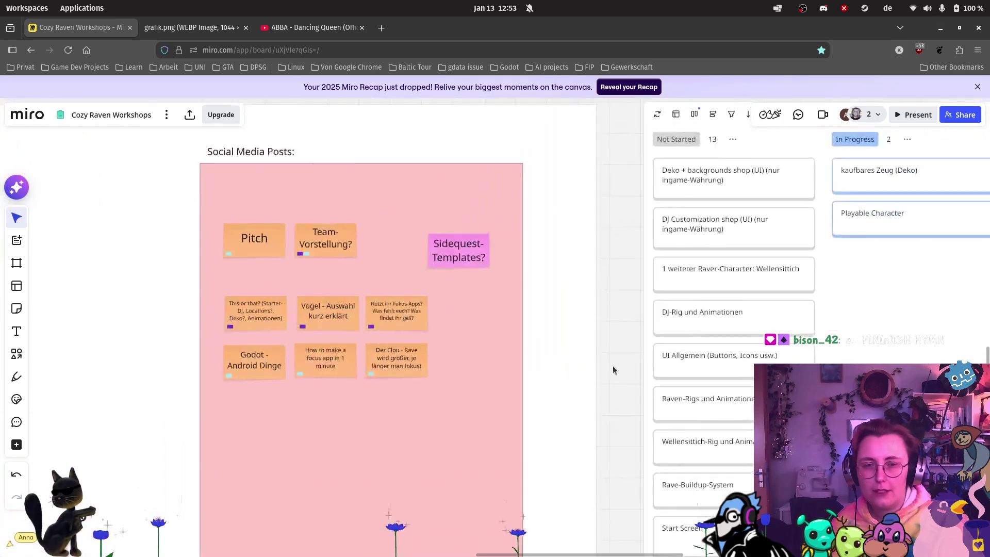
pyautogui.scroll(-5, 614, 369)
pyautogui.click(424, 474)
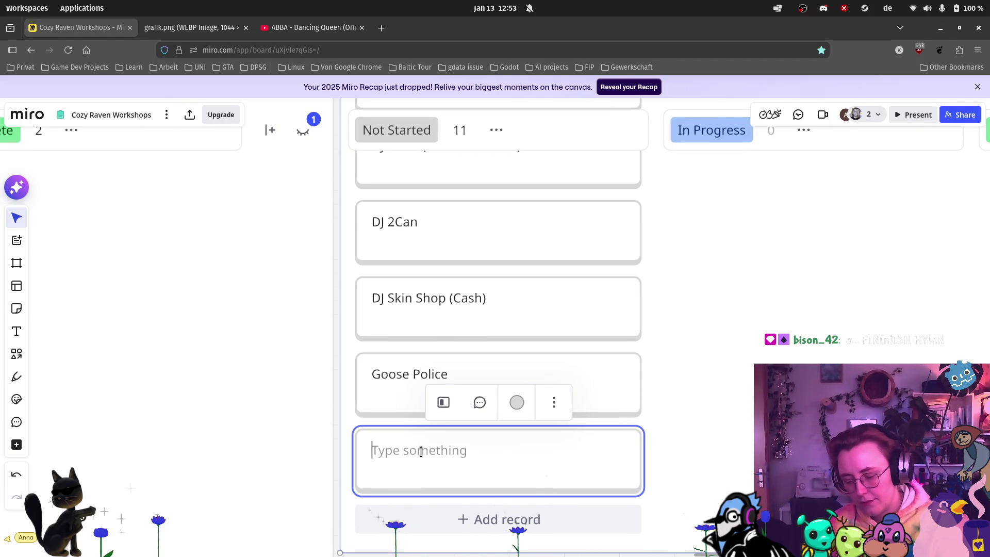
pyautogui.write('Cha')
pyautogui.press('BackSpace')
pyautogui.write('Ravers walking')
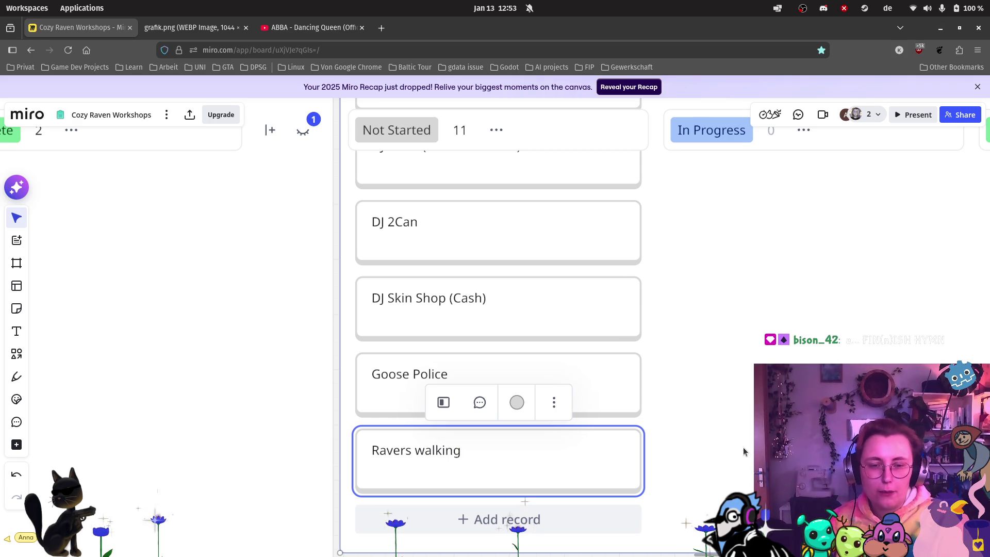
# Pan the board back to the SFX frame.
pyautogui.scroll(-10, 524, 480)
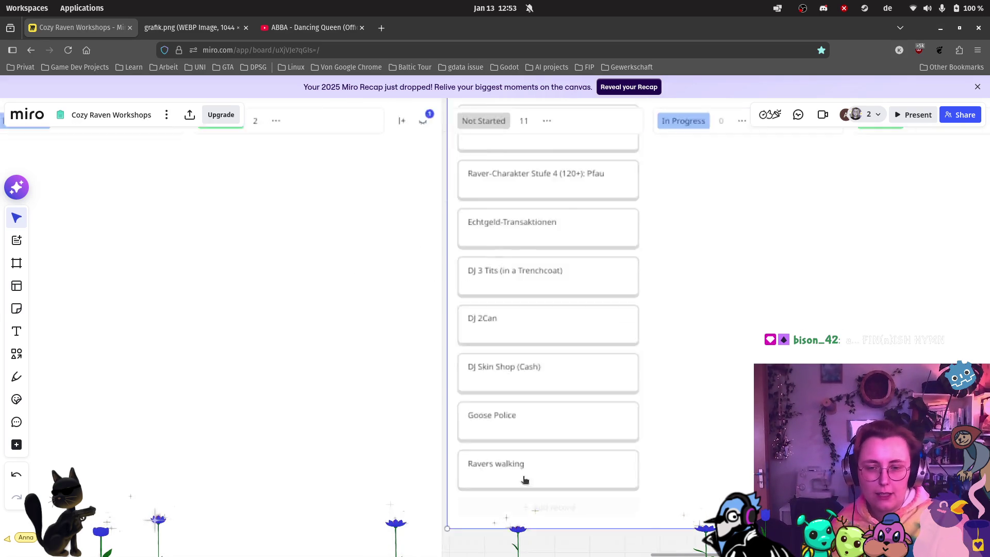
pyautogui.scroll(10, 636, 217)
pyautogui.hscroll(5, 468, 348)
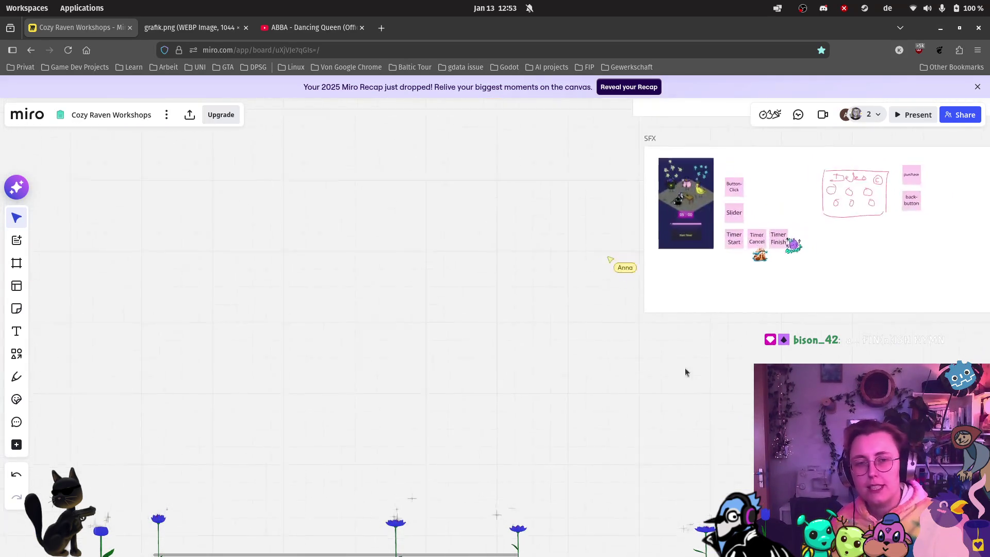
pyautogui.scroll(5, 434, 290)
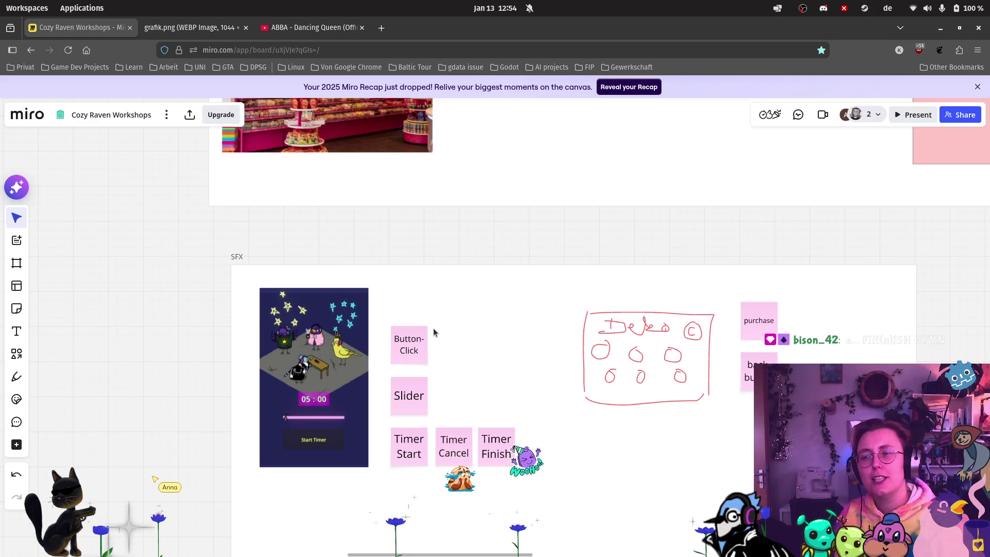
pyautogui.scroll(3, 725, 402)
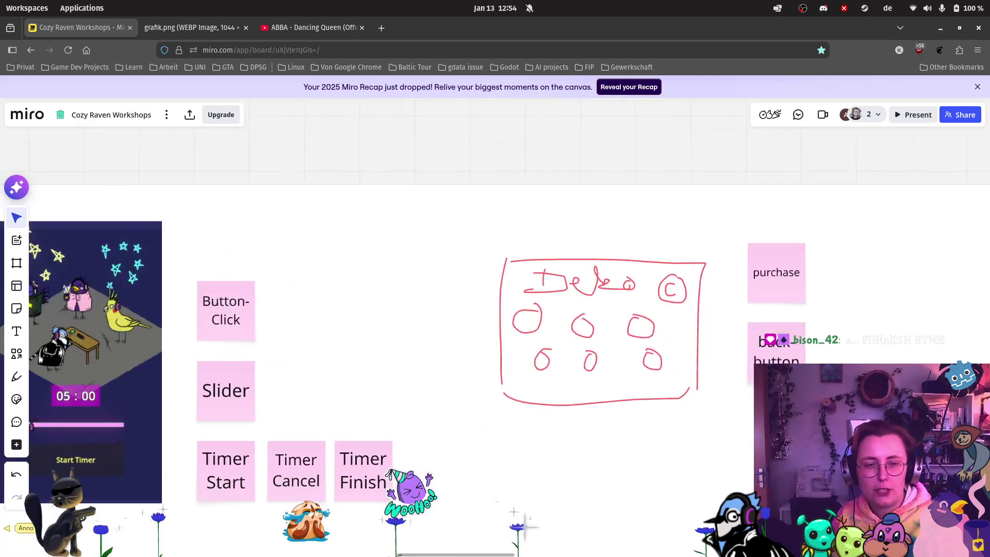
# Duplicate the back-button note below it and retype the copy as 'Animation sounds'.
pyautogui.scroll(-3, 736, 408)
pyautogui.hscroll(3, 735, 408)
pyautogui.click(644, 253)
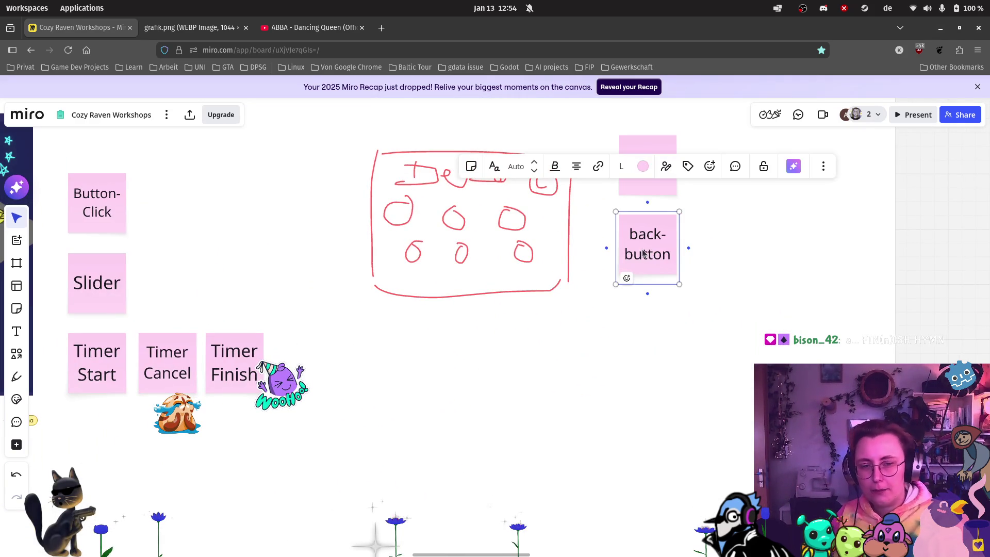
pyautogui.hotkey('ctrl', 'd')
pyautogui.moveTo(722, 258); pyautogui.dragTo(638, 392)
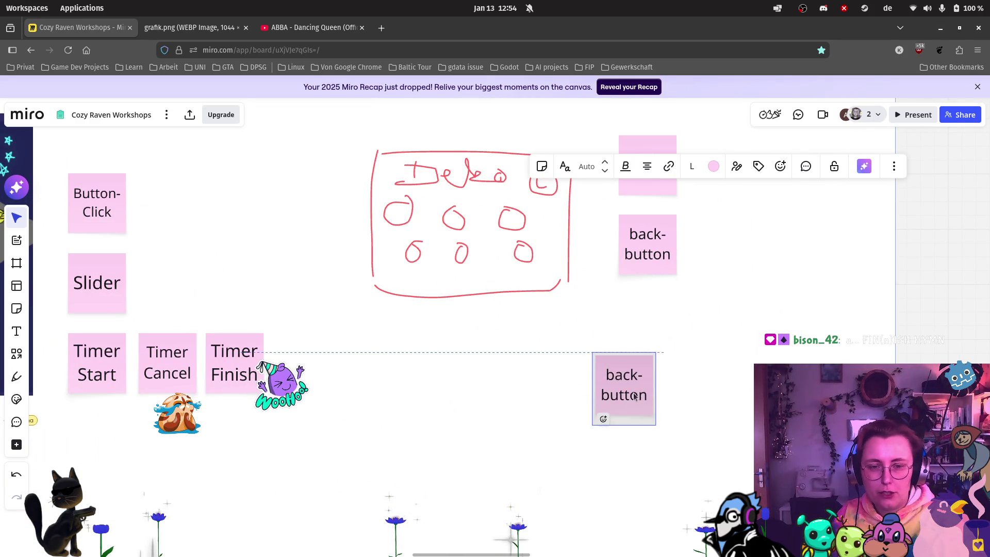
pyautogui.doubleClick(638, 389)
pyautogui.press('BackSpace')
pyautogui.press('BackSpace')
pyautogui.press('BackSpace')
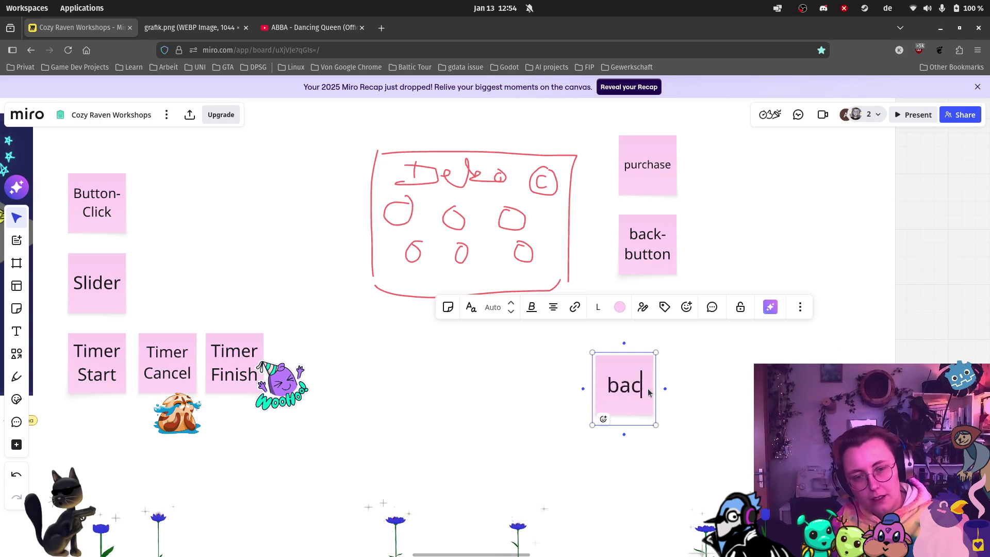
pyautogui.write('Animation')
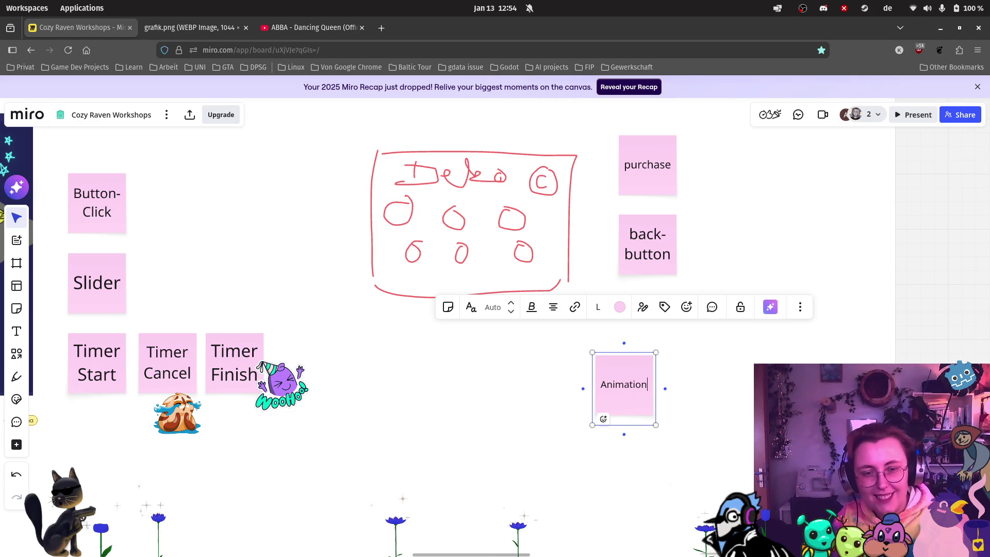
pyautogui.write(' sounds')
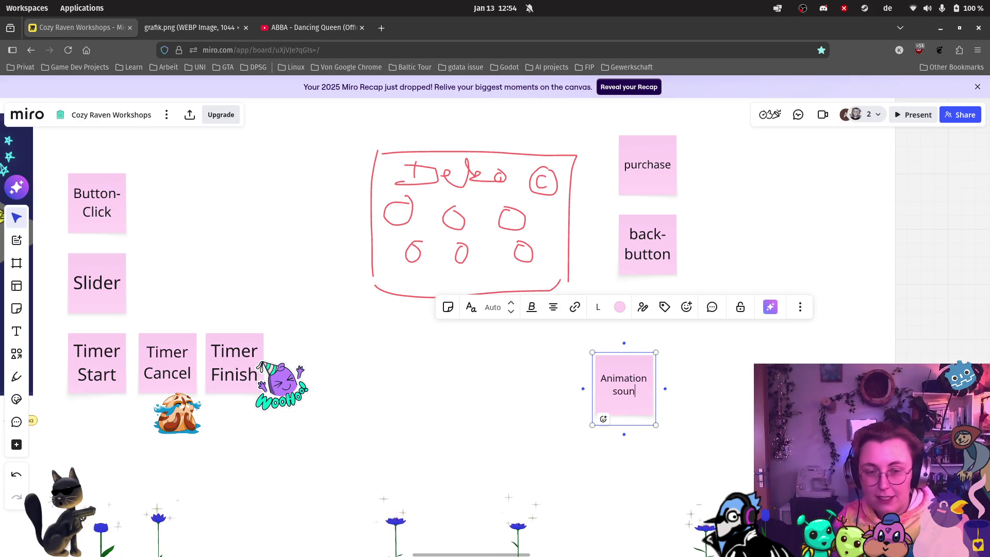
pyautogui.press('Escape')
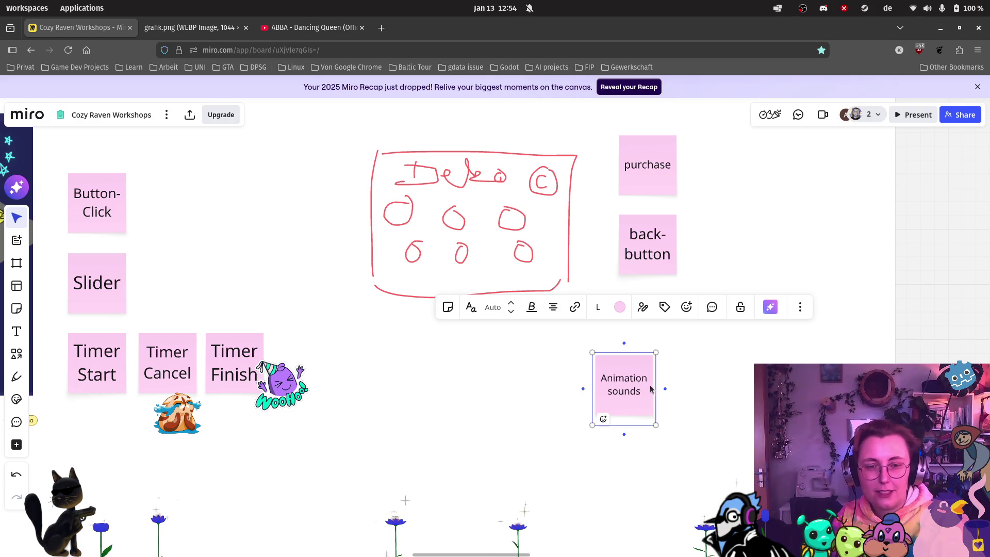
# Attach a blank sticky note to Animation sounds with an arrow.
pyautogui.click(664, 389)
pyautogui.write('f')
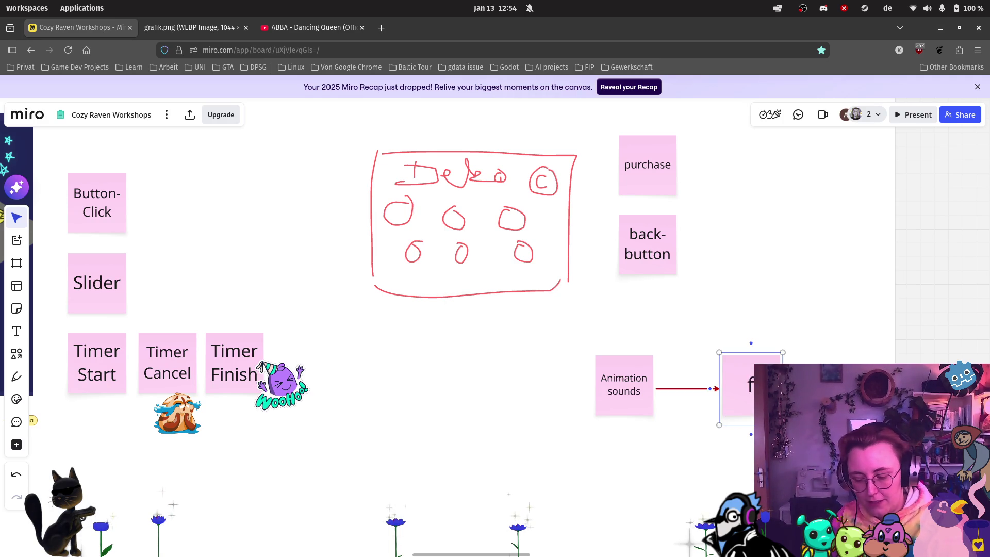
pyautogui.press('BackSpace')
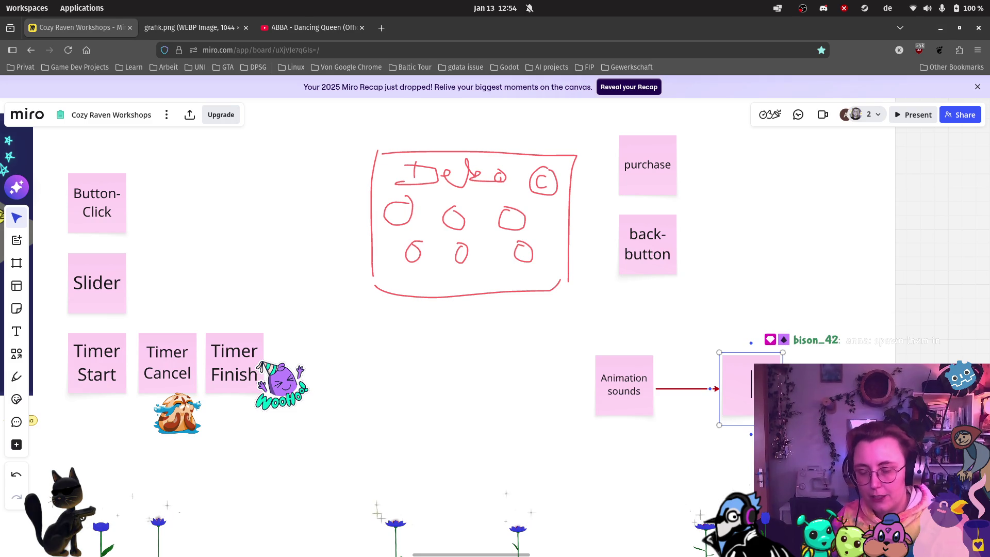
pyautogui.click(645, 323)
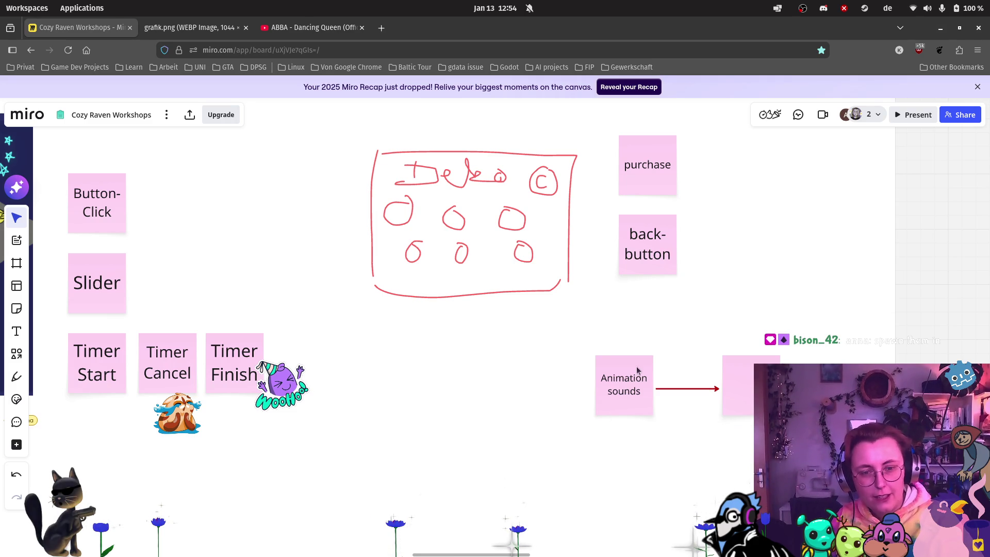
# Place a copy of Animation sounds beside back-button, relabelled 'bird appear sound'.
pyautogui.click(627, 364)
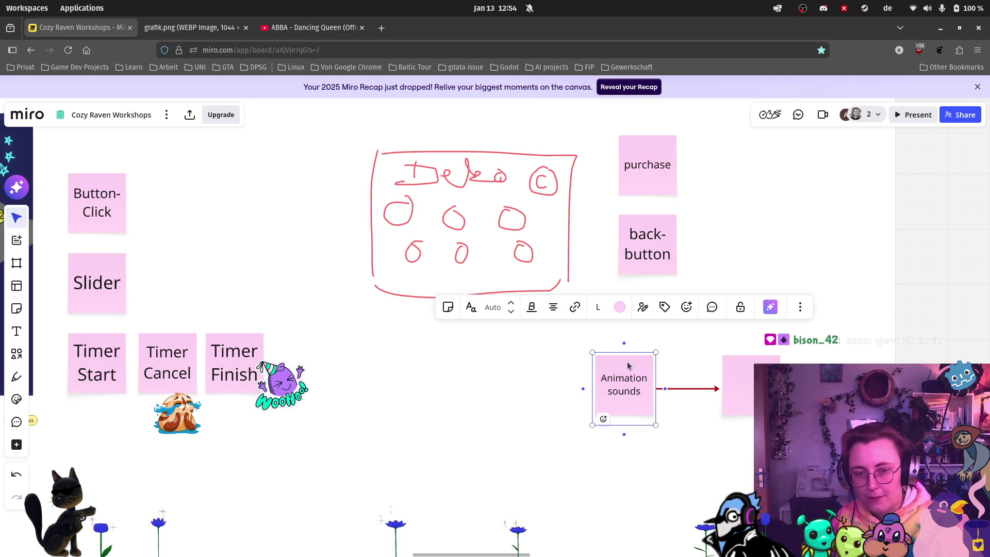
pyautogui.moveTo(627, 365)
pyautogui.mouseDown()
pyautogui.moveTo(557, 366)
pyautogui.moveTo(771, 253)
pyautogui.mouseUp()
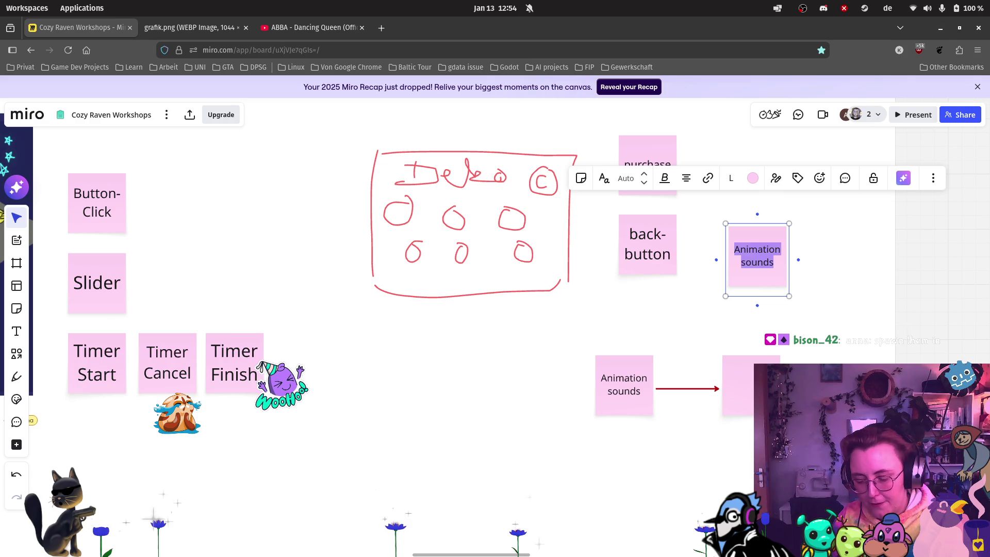
pyautogui.write('bird appe')
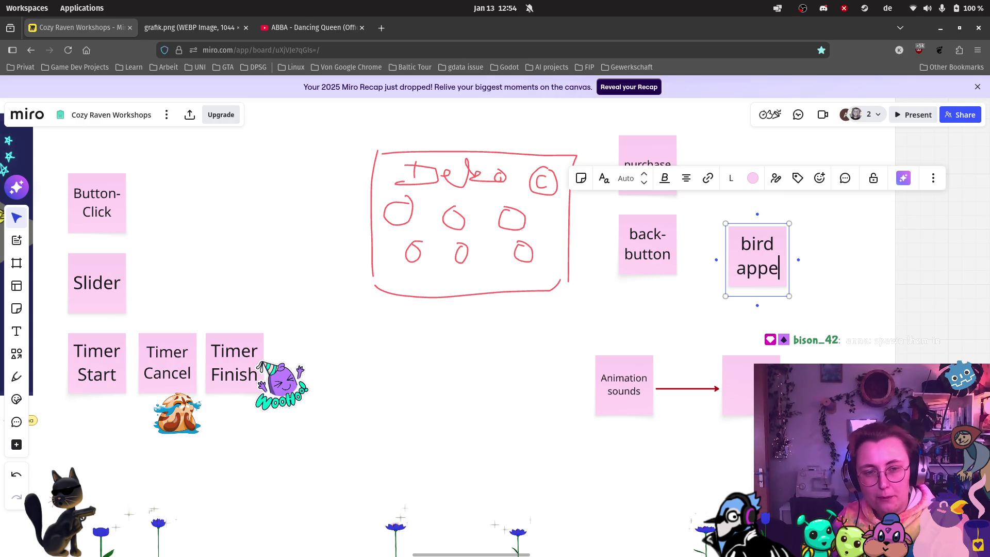
pyautogui.write('ar sound')
pyautogui.click(798, 285)
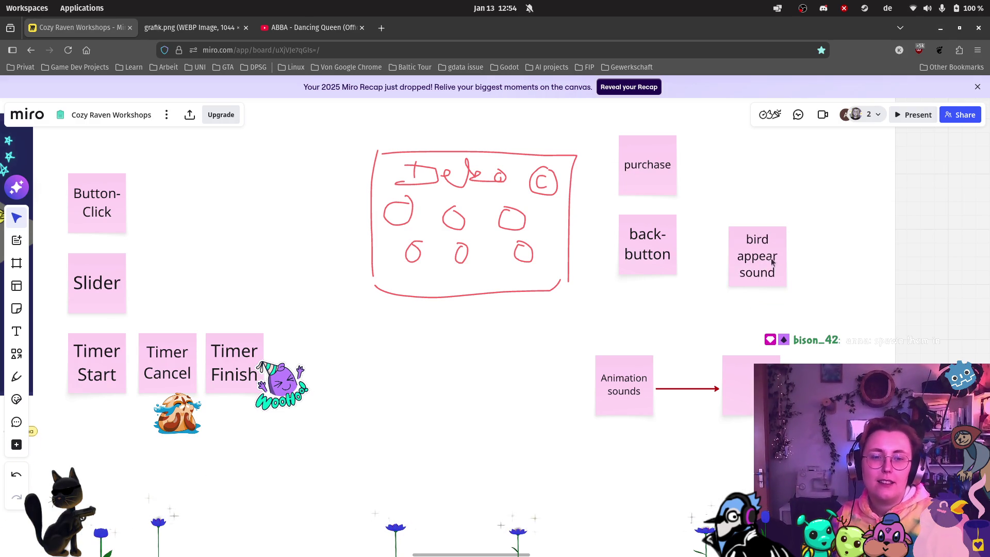
pyautogui.moveTo(755, 229)
pyautogui.mouseDown()
pyautogui.moveTo(741, 227)
pyautogui.moveTo(751, 240)
pyautogui.mouseUp()
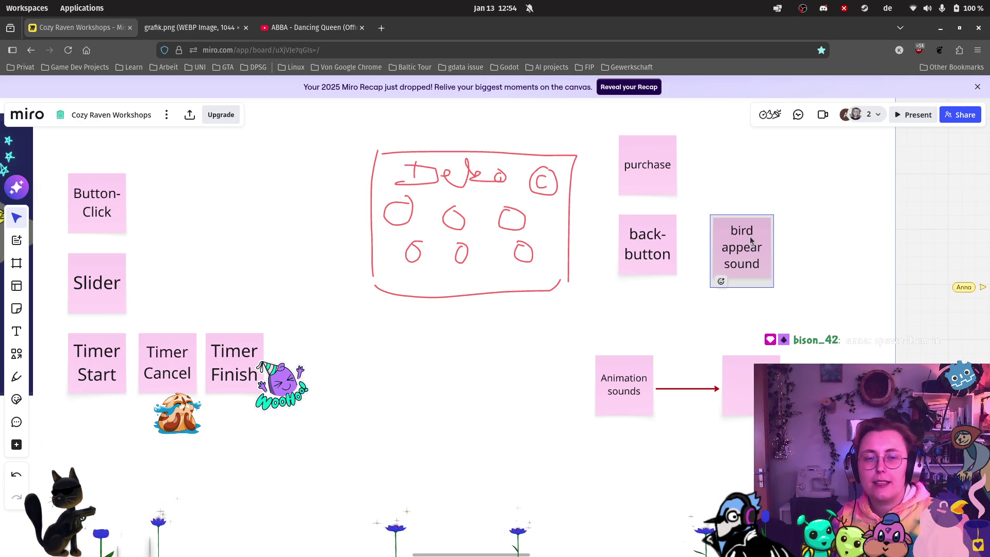
pyautogui.click(824, 255)
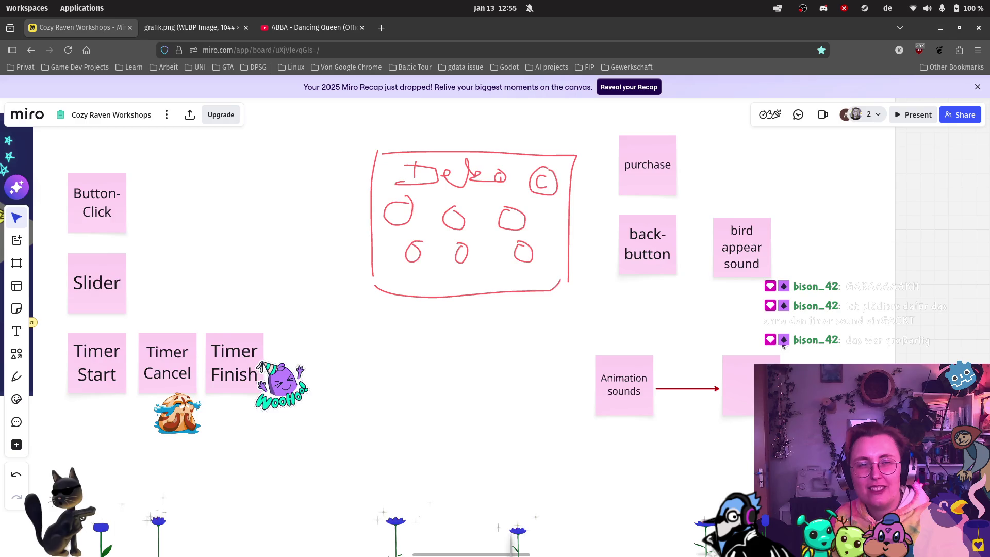
pyautogui.scroll(-5, 721, 249)
pyautogui.hscroll(5, 567, 320)
pyautogui.scroll(3, 567, 319)
pyautogui.scroll(-5, 515, 321)
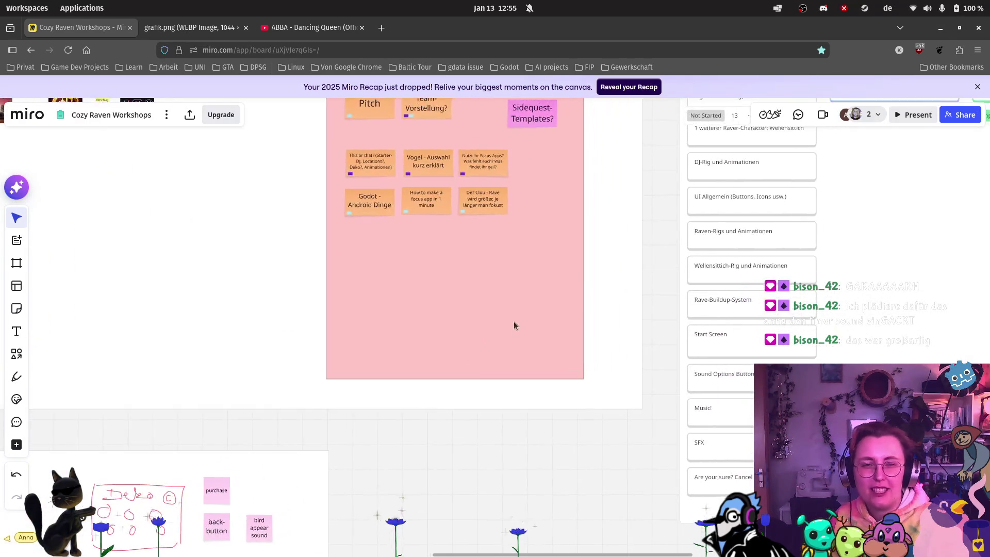
pyautogui.scroll(-3, 553, 311)
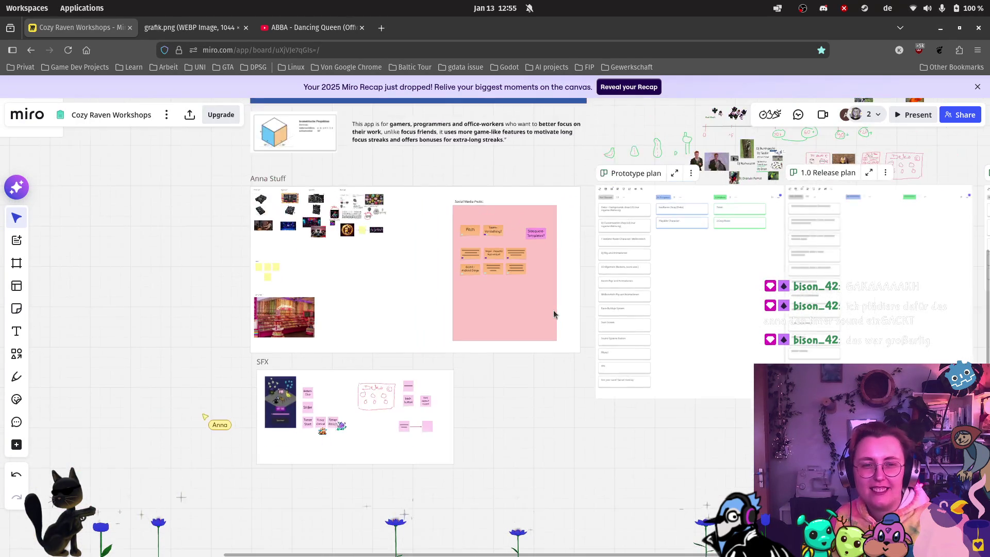
pyautogui.scroll(5, 593, 284)
pyautogui.scroll(3, 624, 257)
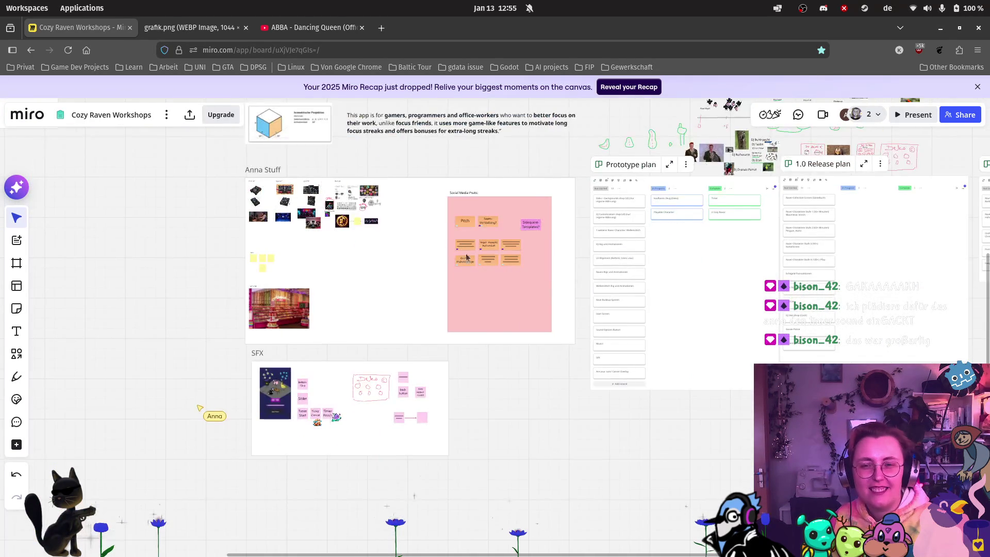
pyautogui.scroll(5, 438, 246)
pyautogui.scroll(-3, 421, 472)
pyautogui.scroll(5, 688, 179)
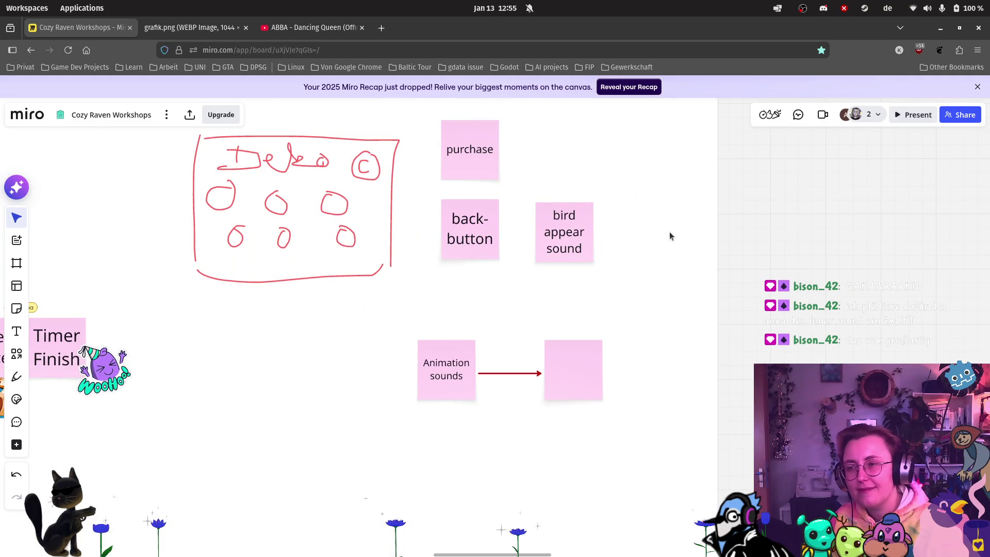
pyautogui.scroll(2, 644, 292)
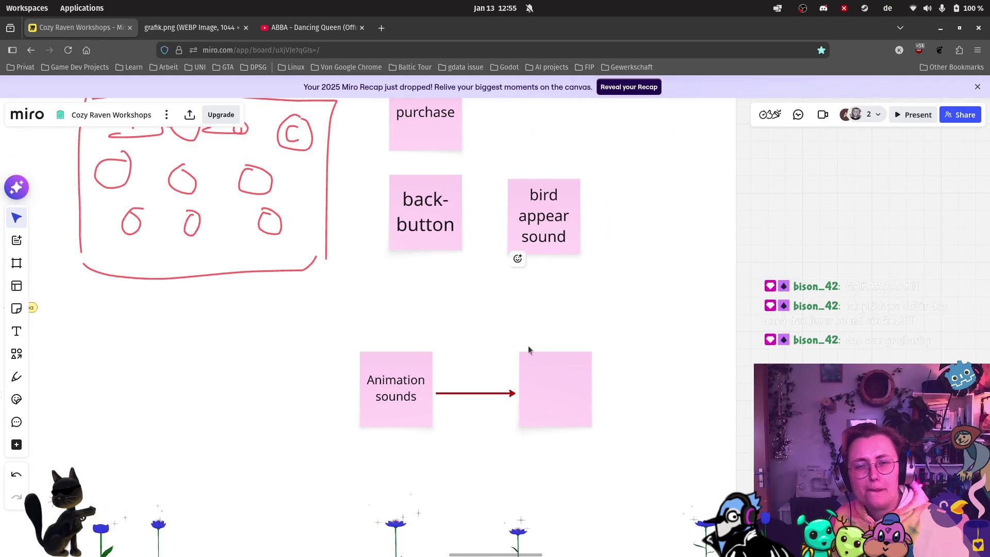
# Write 'success / fail' in the empty note at the end of the arrow.
pyautogui.doubleClick(560, 376)
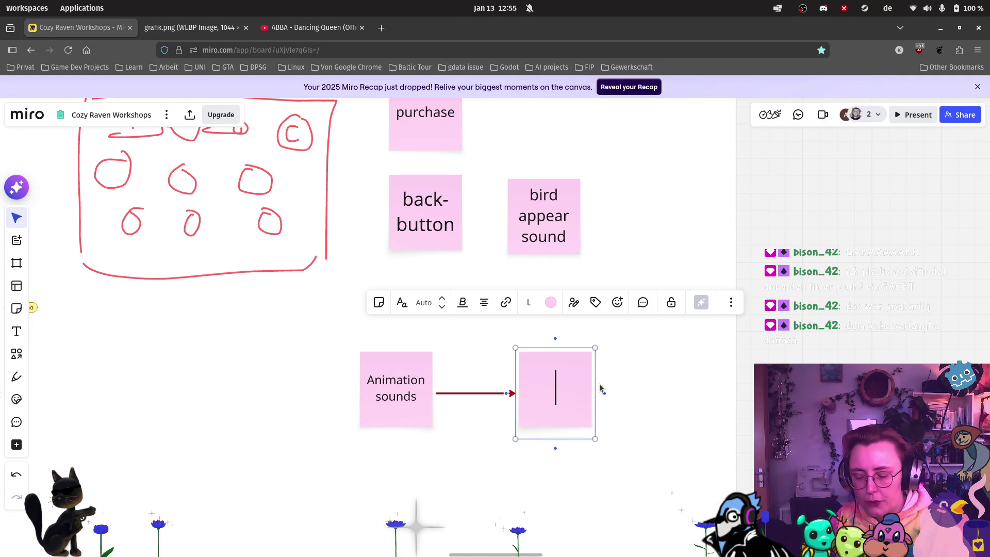
pyautogui.write('success / fail')
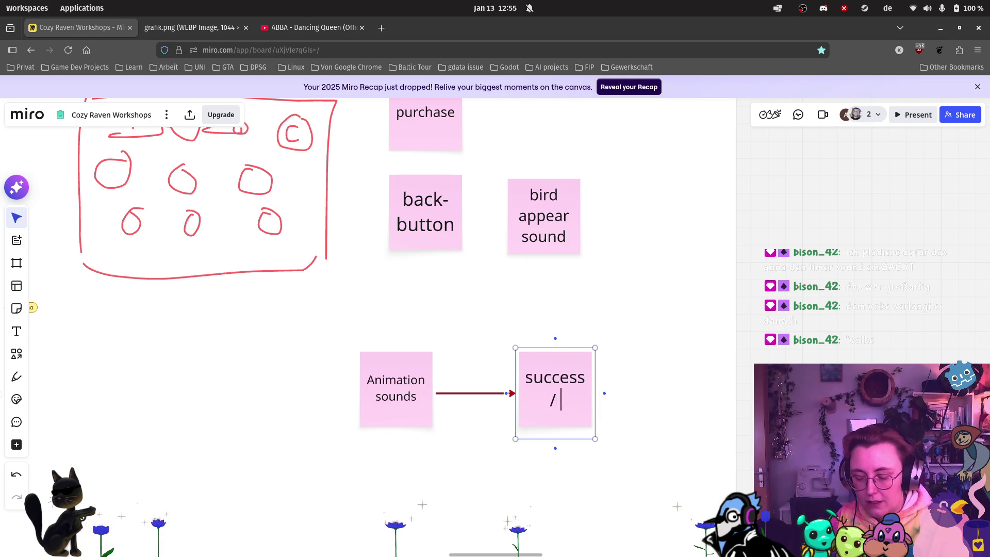
pyautogui.click(546, 482)
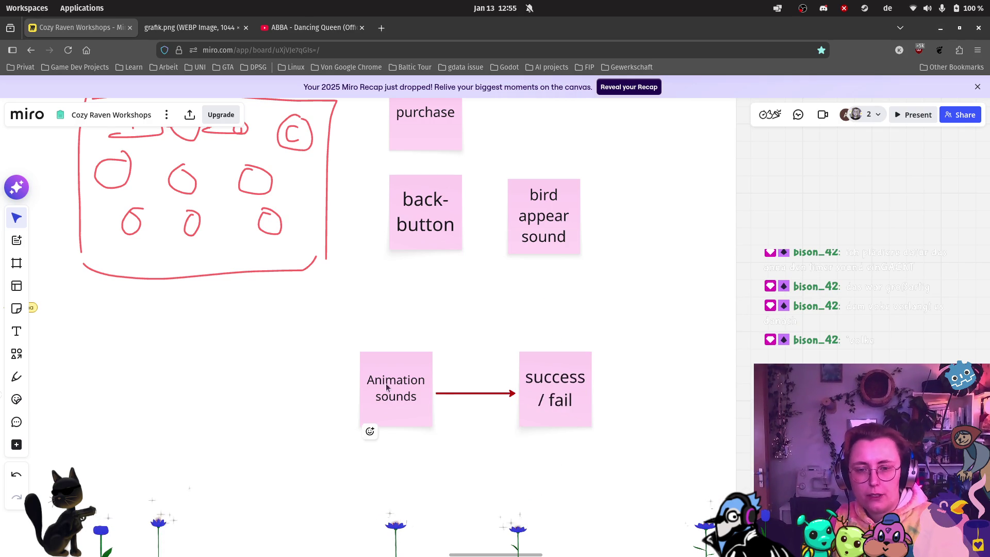
# Draw a second connector from Animation sounds ending in a new empty note.
pyautogui.click(390, 380)
pyautogui.moveTo(555, 449)
pyautogui.mouseDown()
pyautogui.moveTo(574, 464)
pyautogui.moveTo(554, 470)
pyautogui.mouseUp()
pyautogui.press('Return')
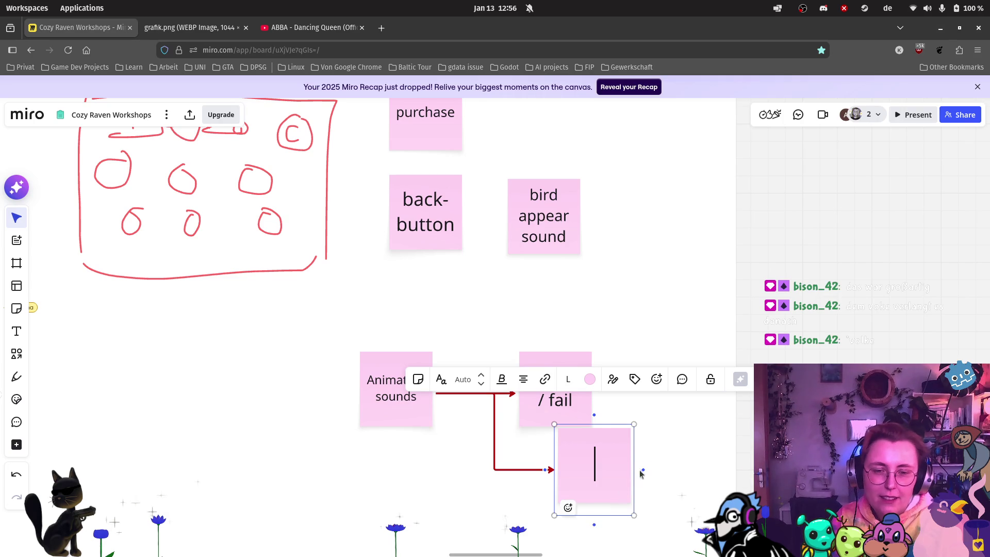
pyautogui.press('Escape')
# Delete the extra arrow and its leftover empty sticky note.
pyautogui.moveTo(601, 480); pyautogui.dragTo(600, 478)
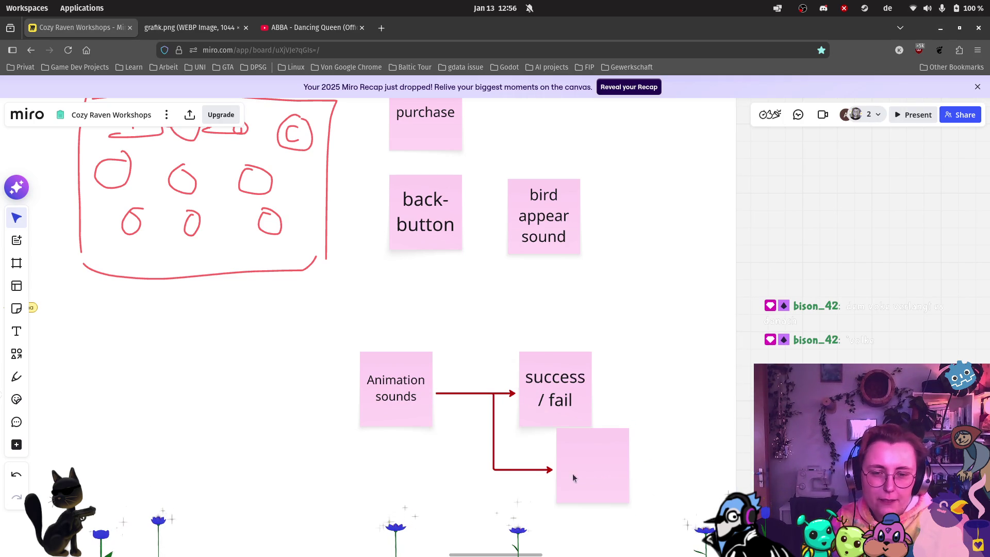
pyautogui.click(519, 470)
pyautogui.press('Delete')
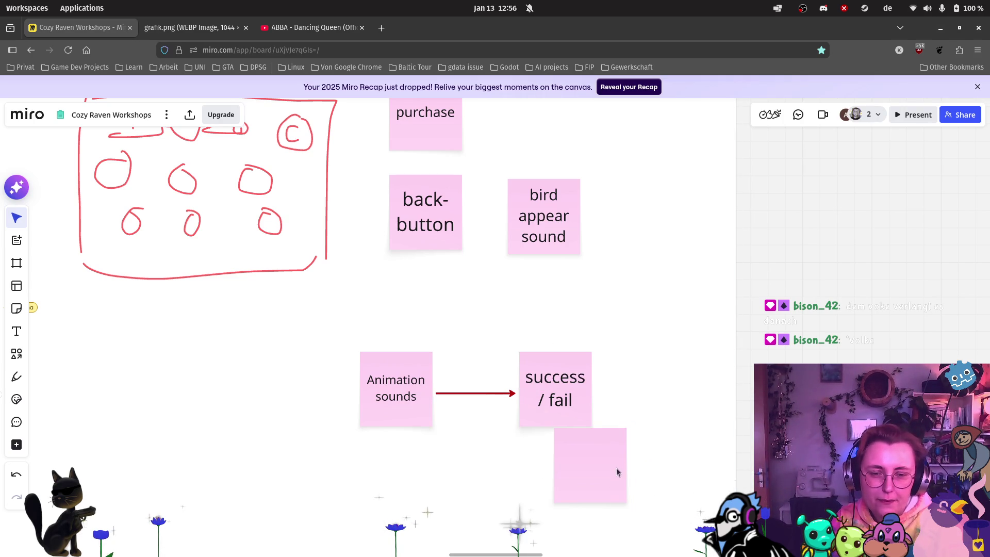
pyautogui.moveTo(604, 447); pyautogui.dragTo(601, 446)
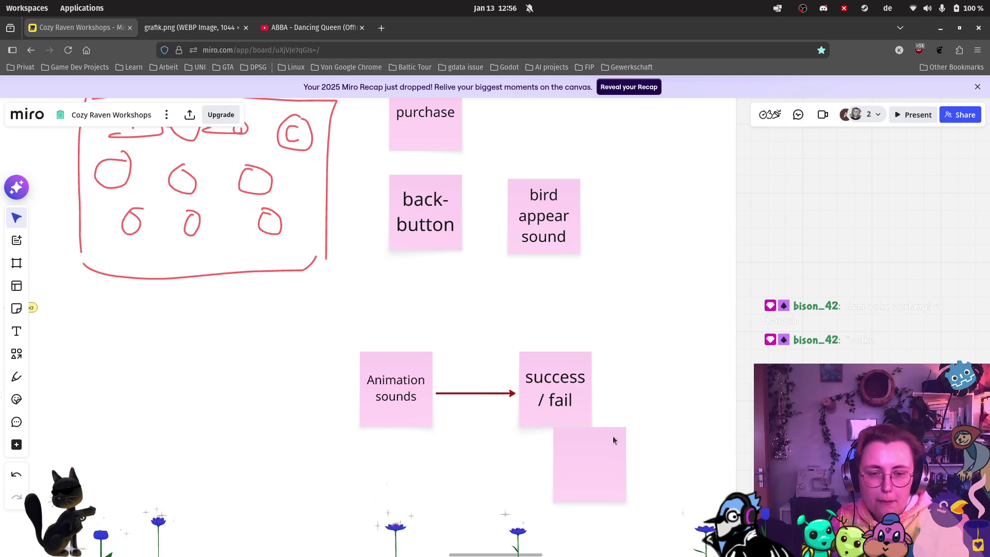
pyautogui.scroll(-2, 645, 418)
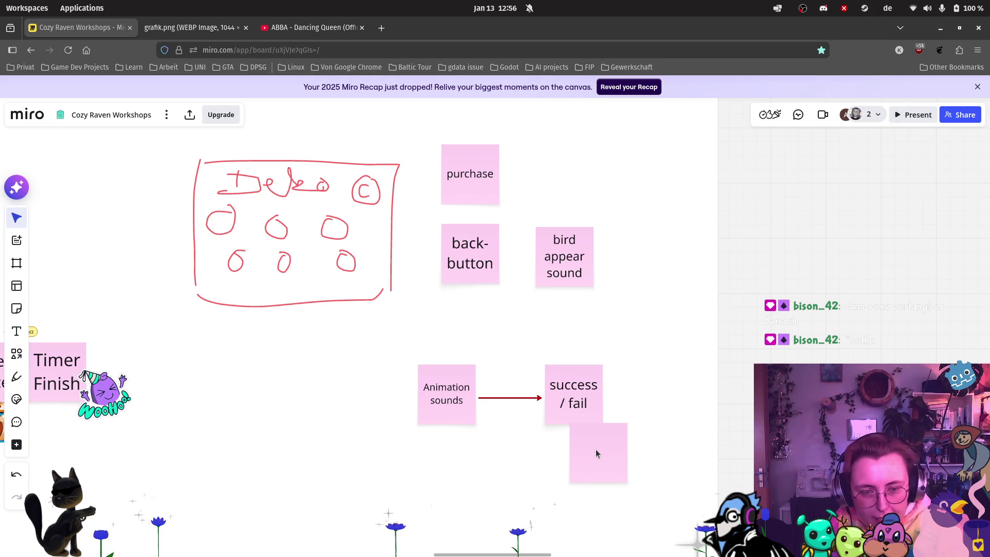
pyautogui.click(594, 455)
pyautogui.press('Delete')
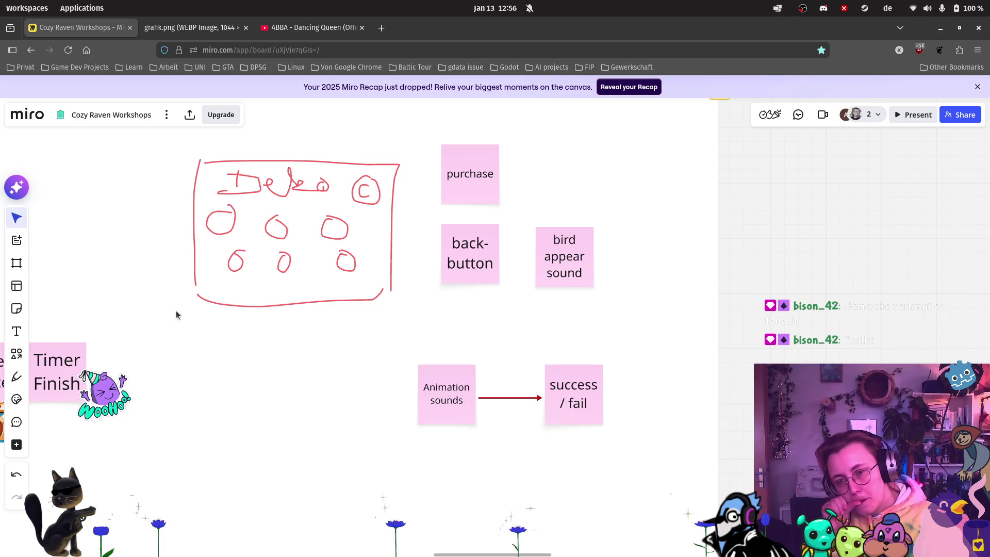
pyautogui.scroll(-5, 123, 305)
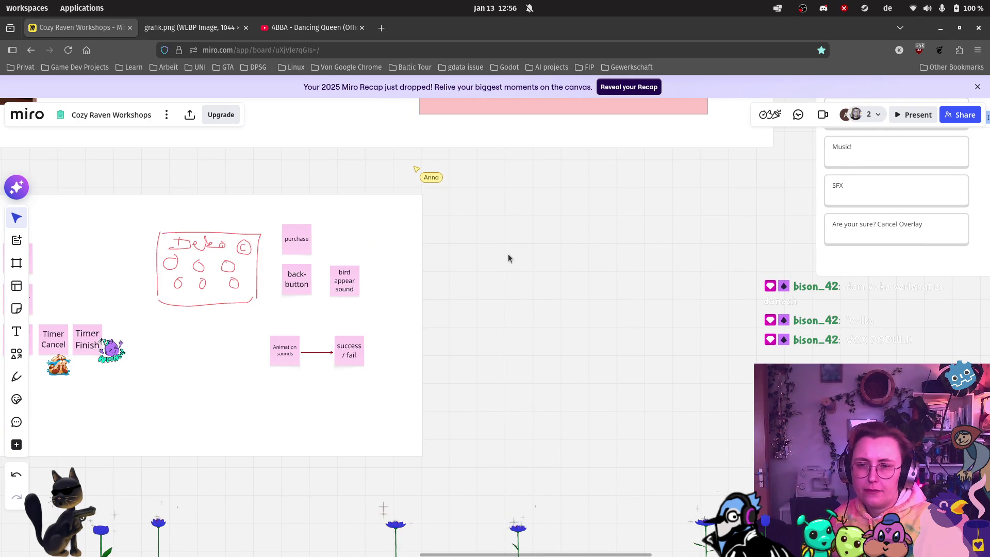
pyautogui.scroll(-2, 457, 250)
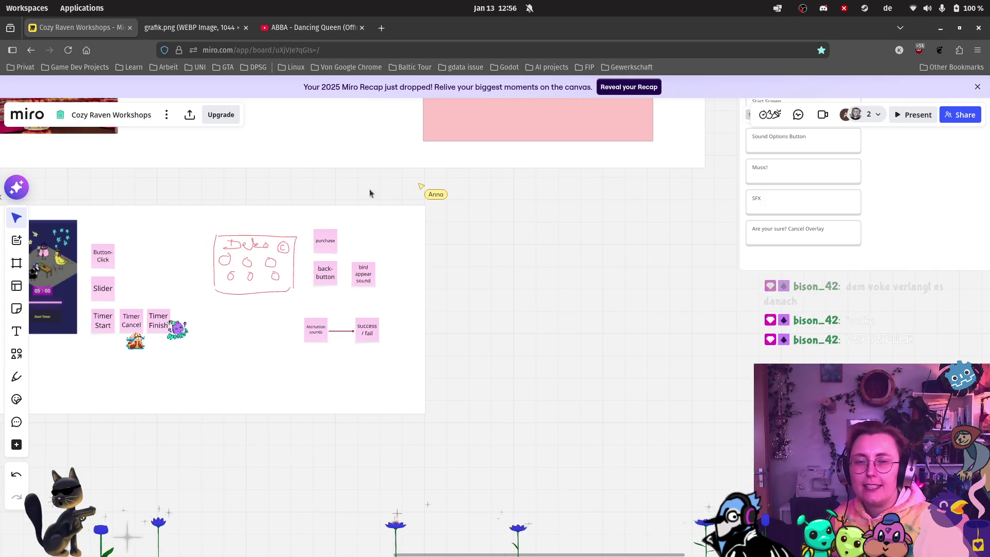
pyautogui.scroll(3, 360, 226)
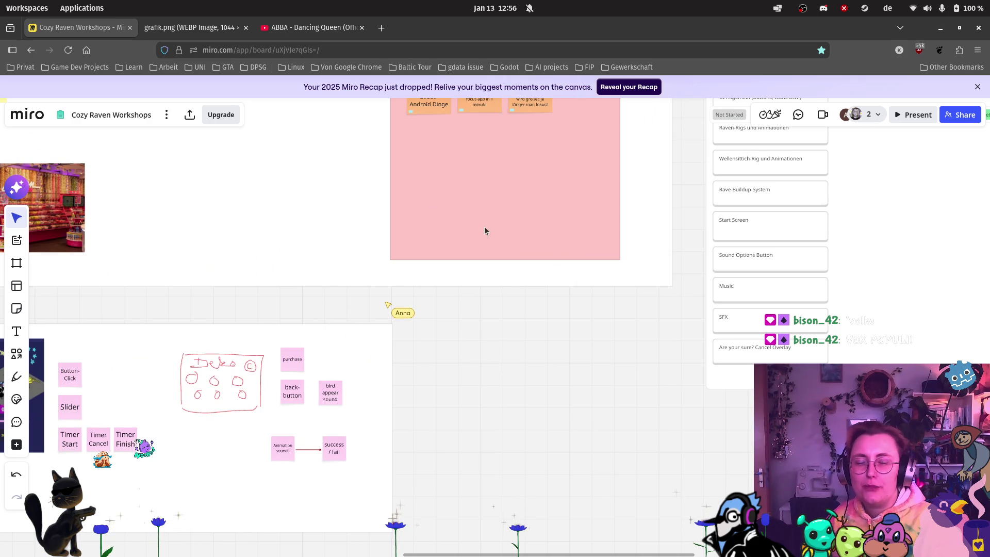
pyautogui.scroll(3, 346, 221)
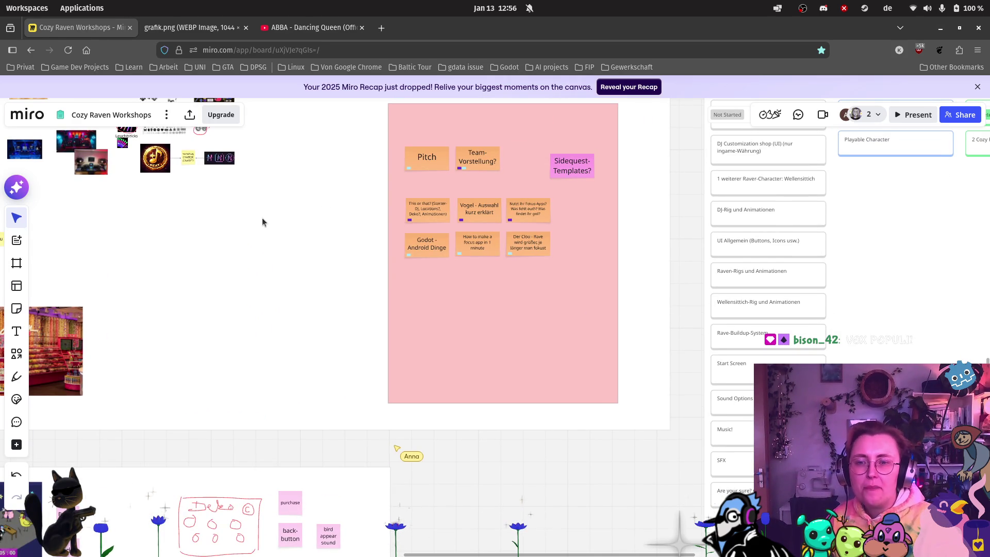
pyautogui.scroll(-2, 237, 199)
pyautogui.scroll(5, 242, 383)
pyautogui.scroll(5, 469, 364)
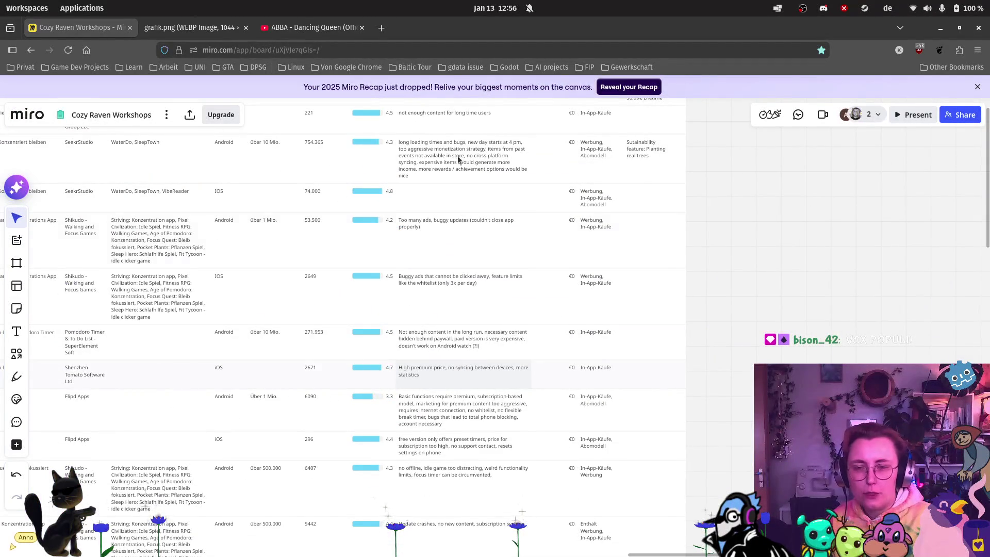
pyautogui.moveTo(230, 220); pyautogui.dragTo(362, 293)
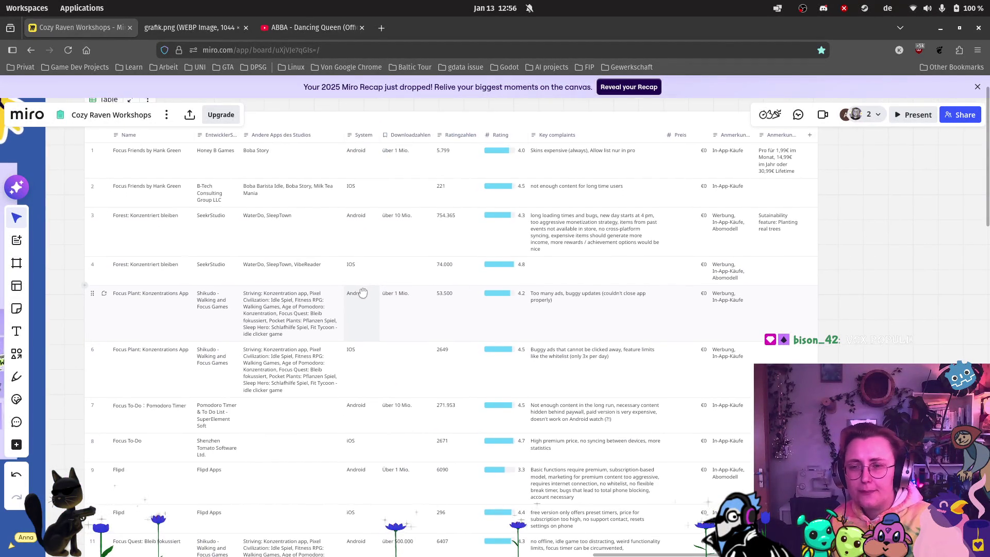
pyautogui.scroll(3, 541, 206)
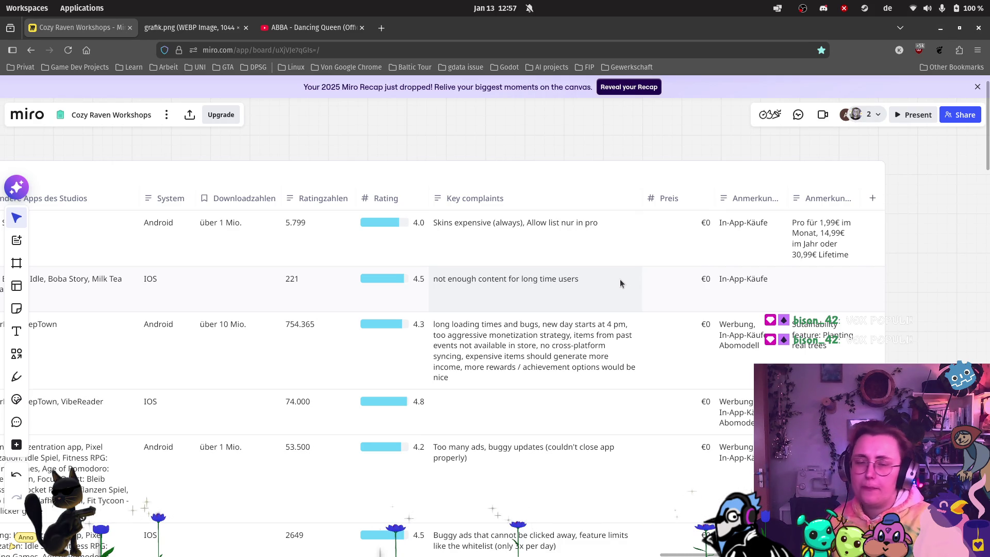
pyautogui.press('Escape')
pyautogui.scroll(-10, 758, 349)
pyautogui.scroll(-5, 799, 296)
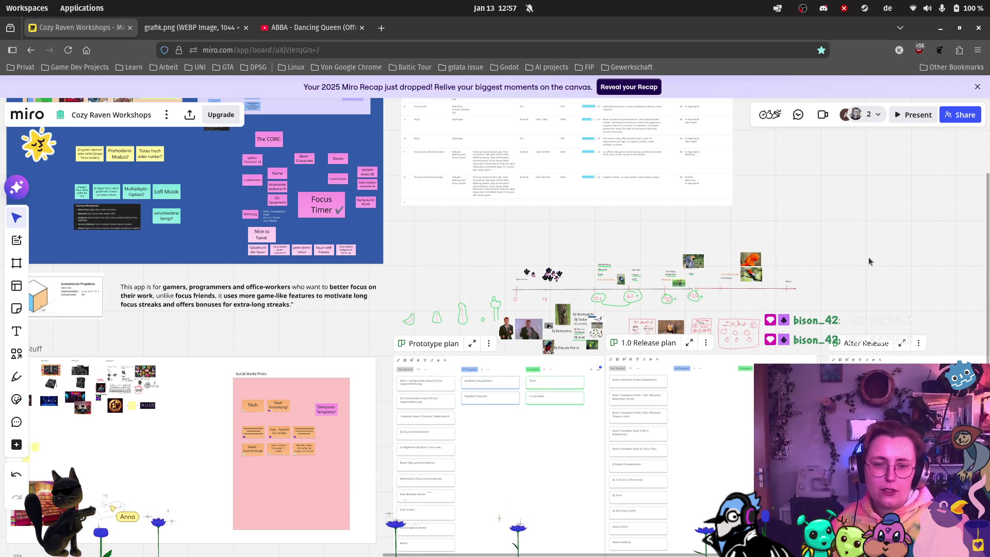
# Create a Not Started card reading 'Special Bird + Decoration Combos' in the After Release kanban.
pyautogui.hscroll(5, 550, 368)
pyautogui.scroll(5, 634, 434)
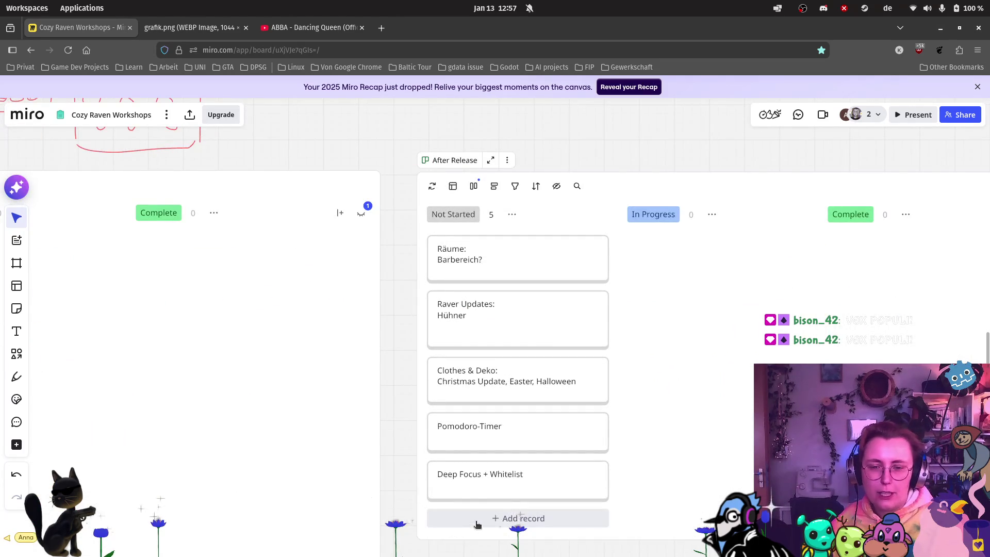
pyautogui.click(471, 520)
pyautogui.write('Spe')
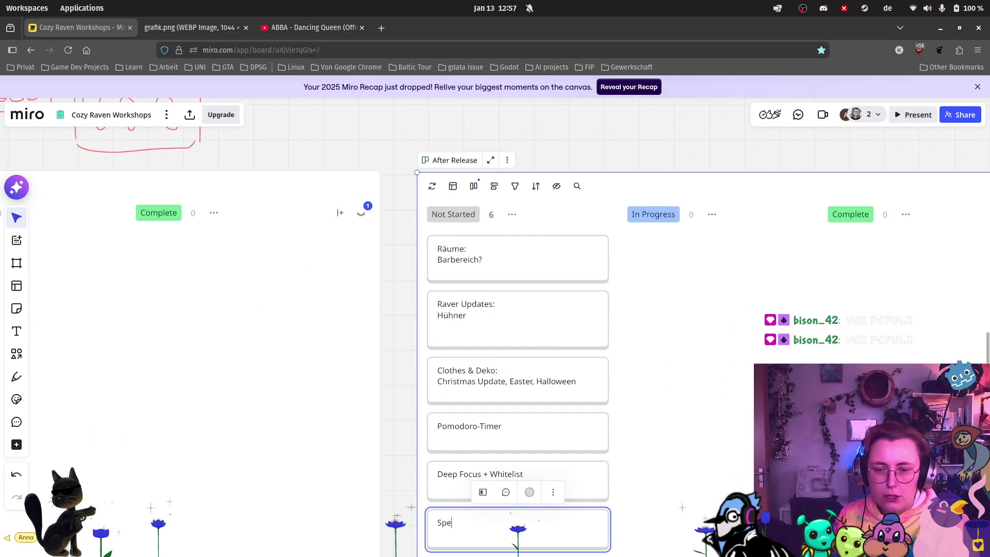
pyautogui.write('cai')
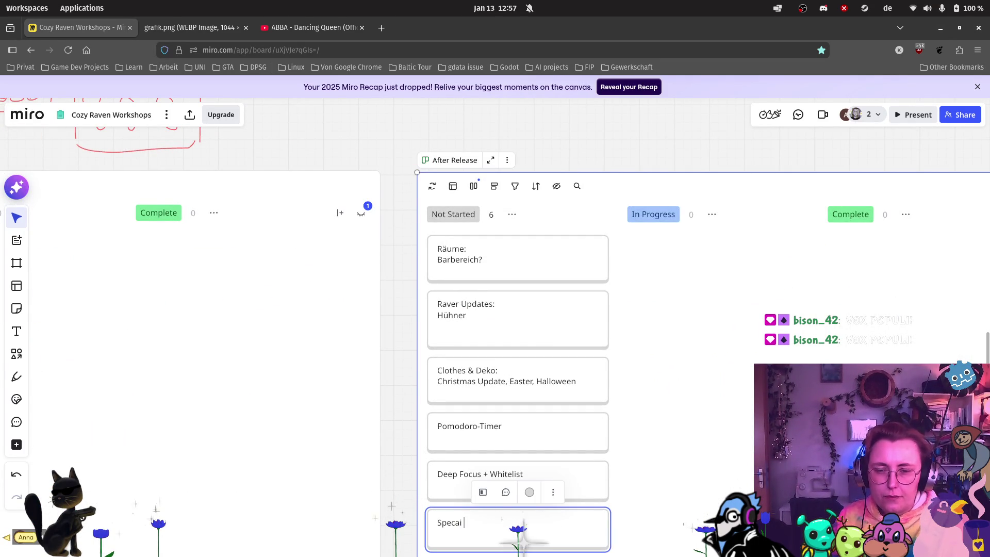
pyautogui.press('BackSpace')
pyautogui.write('ial Bird + D')
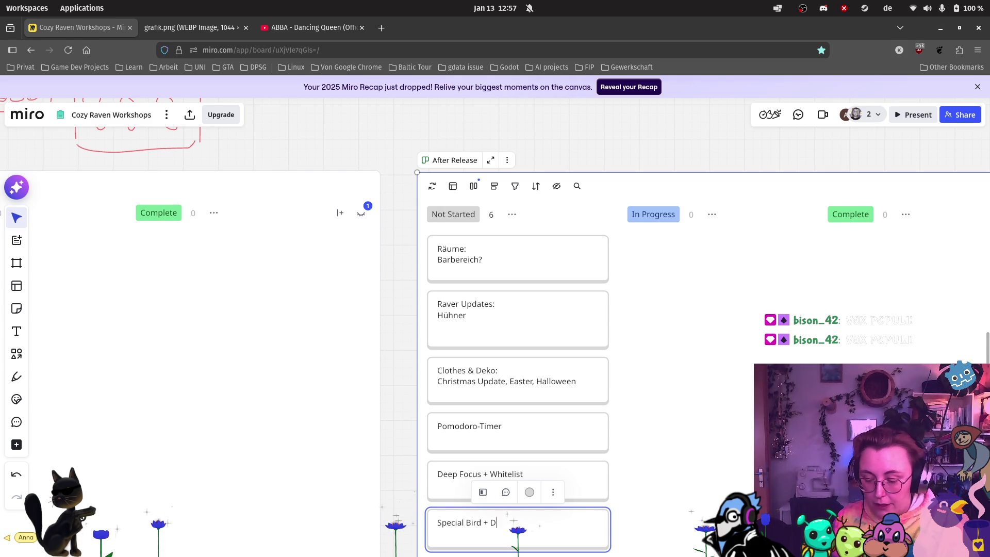
pyautogui.write('ecoration Combos')
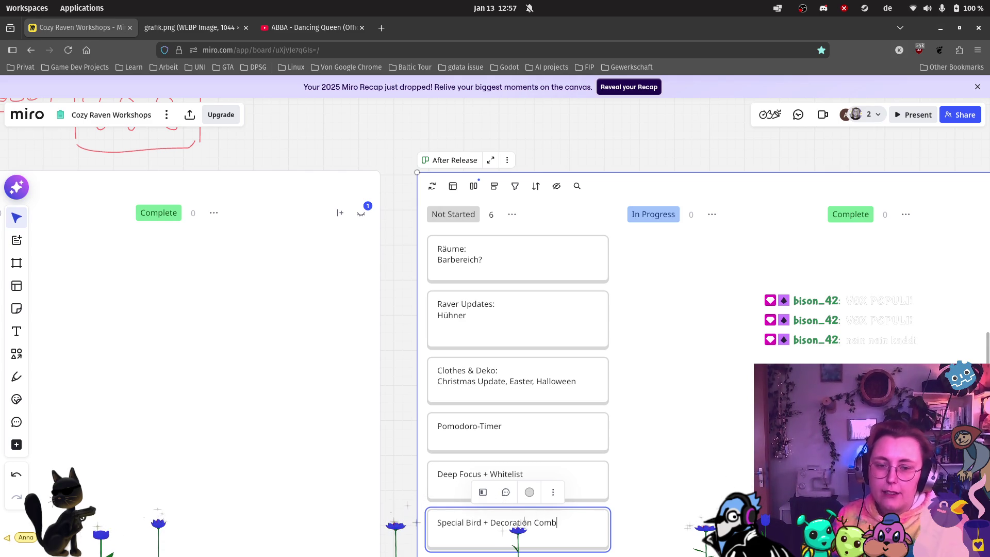
pyautogui.click(729, 446)
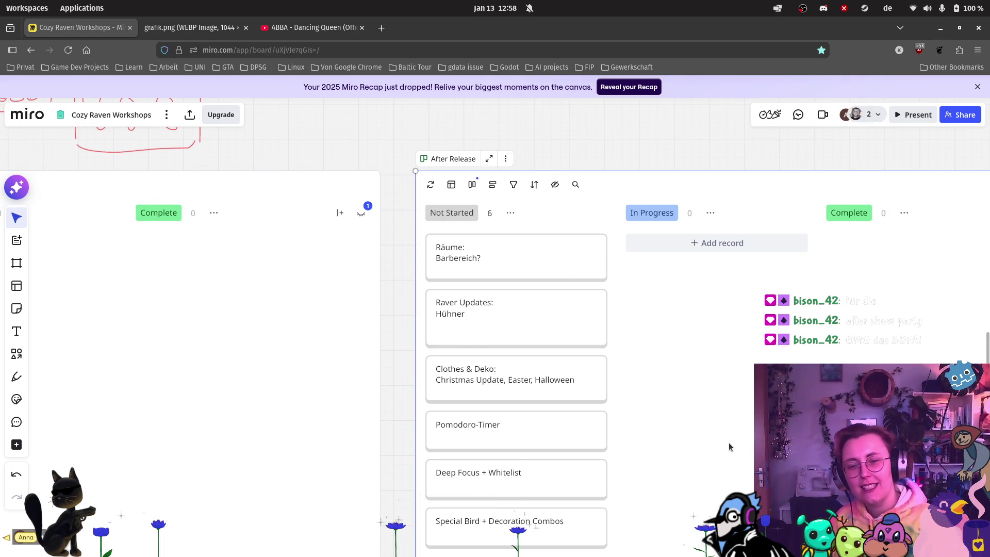
pyautogui.scroll(-6, 514, 233)
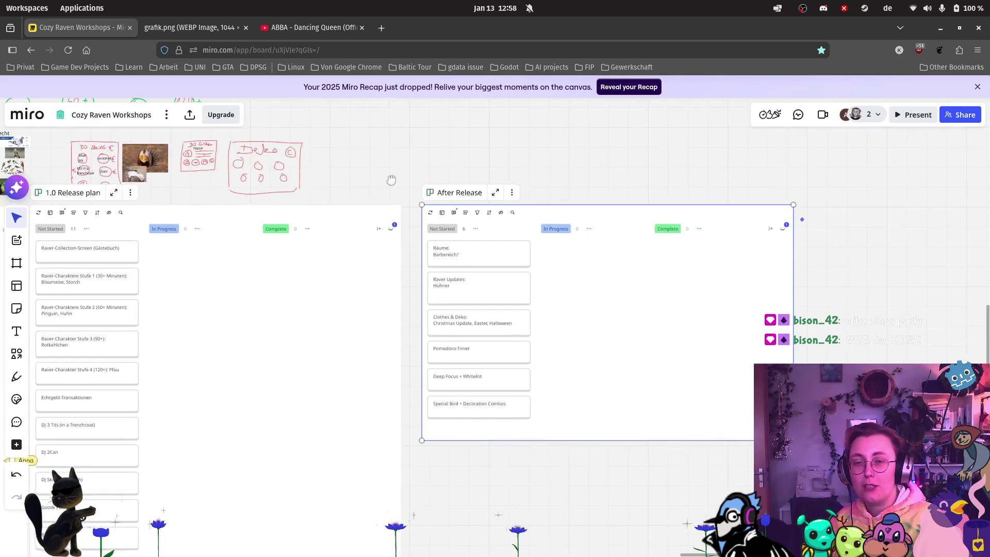
pyautogui.hscroll(-10, 424, 321)
pyautogui.scroll(-5, 424, 321)
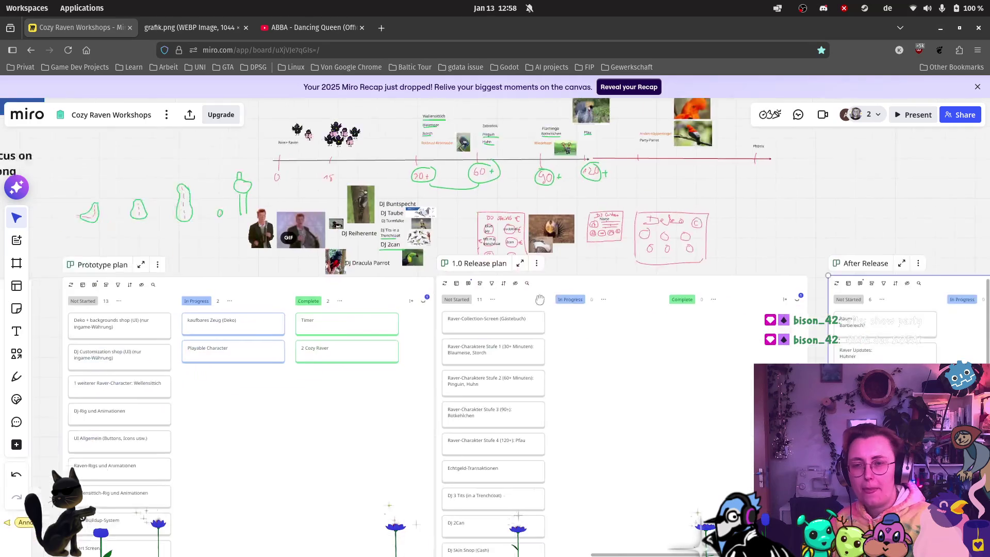
pyautogui.scroll(-6, 568, 309)
pyautogui.hscroll(-4, 490, 403)
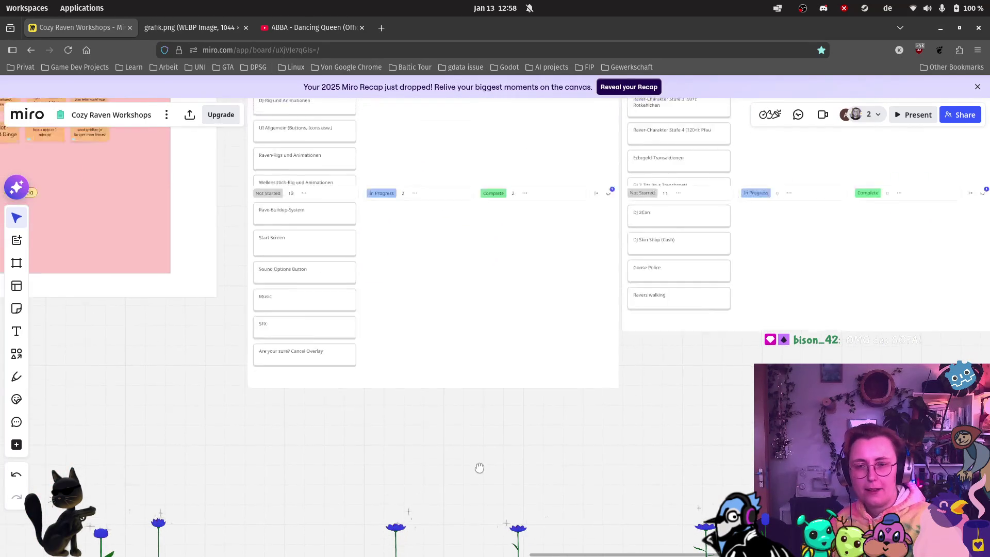
pyautogui.scroll(3, 464, 361)
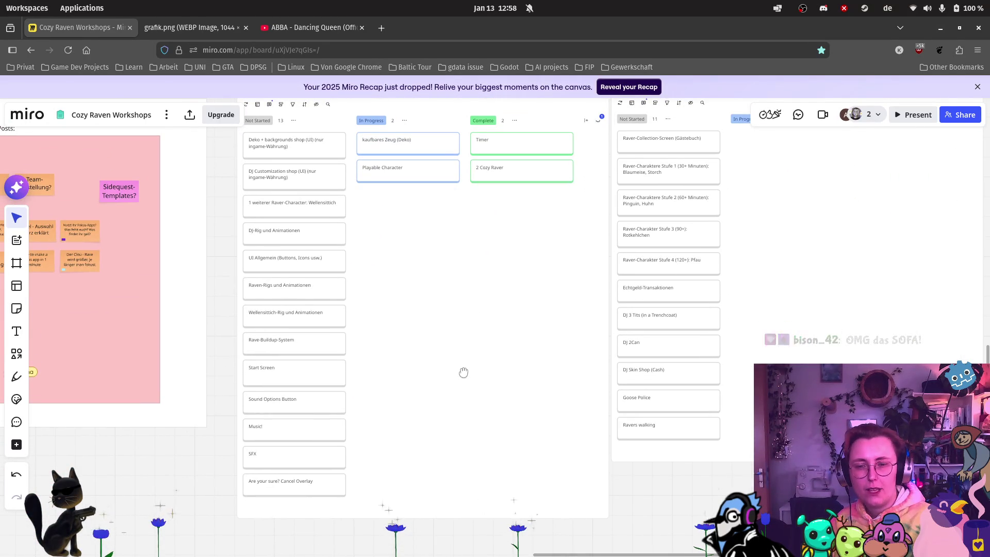
pyautogui.hscroll(-10, 463, 372)
pyautogui.scroll(-1, 493, 351)
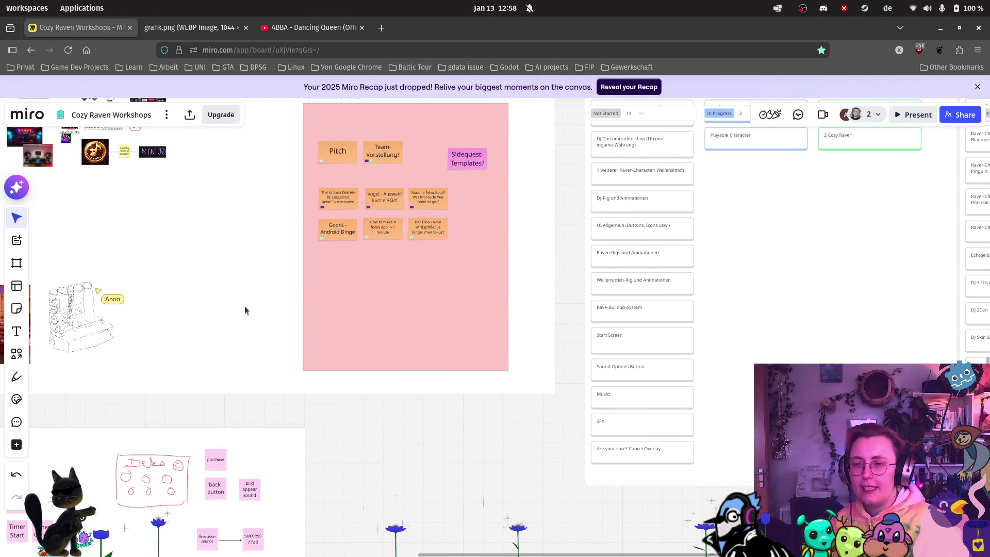
pyautogui.hscroll(-5, 254, 298)
pyautogui.scroll(5, 253, 298)
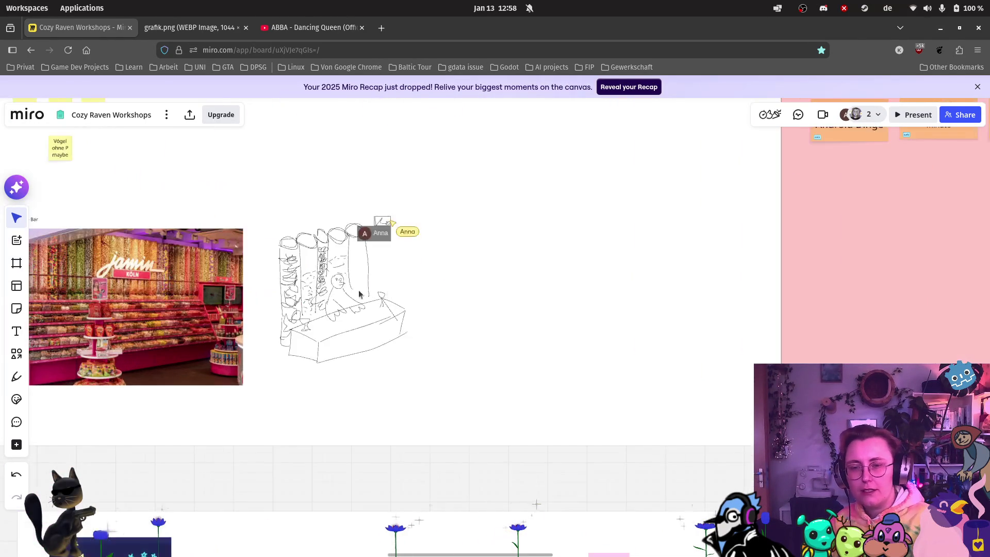
pyautogui.scroll(3, 476, 252)
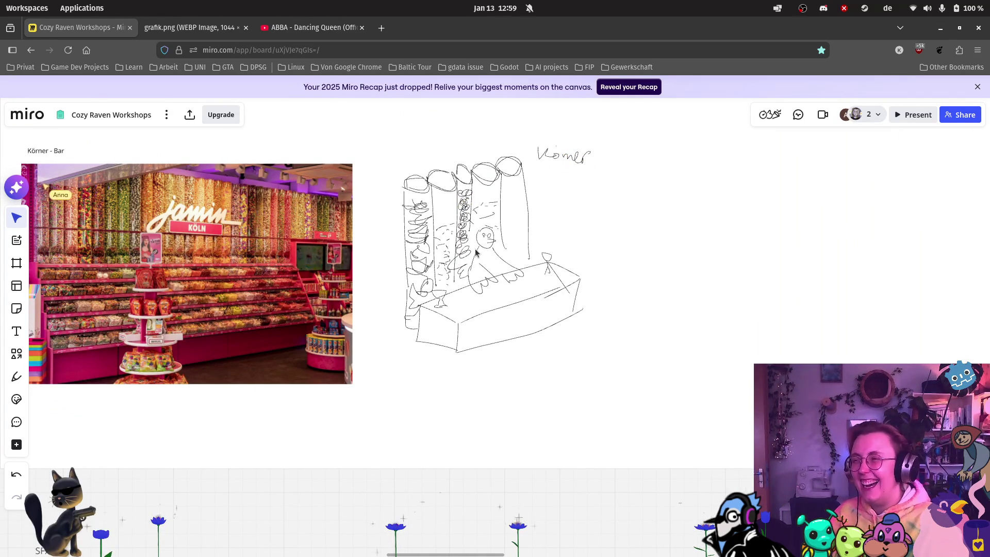
pyautogui.scroll(1, 476, 252)
pyautogui.scroll(2, 526, 192)
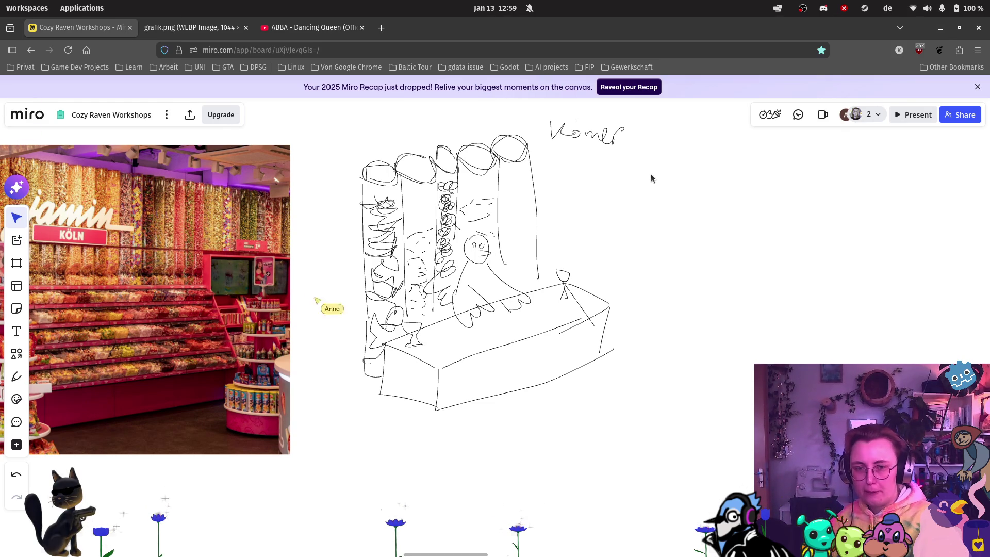
pyautogui.scroll(-2, 651, 174)
pyautogui.scroll(-1, 650, 177)
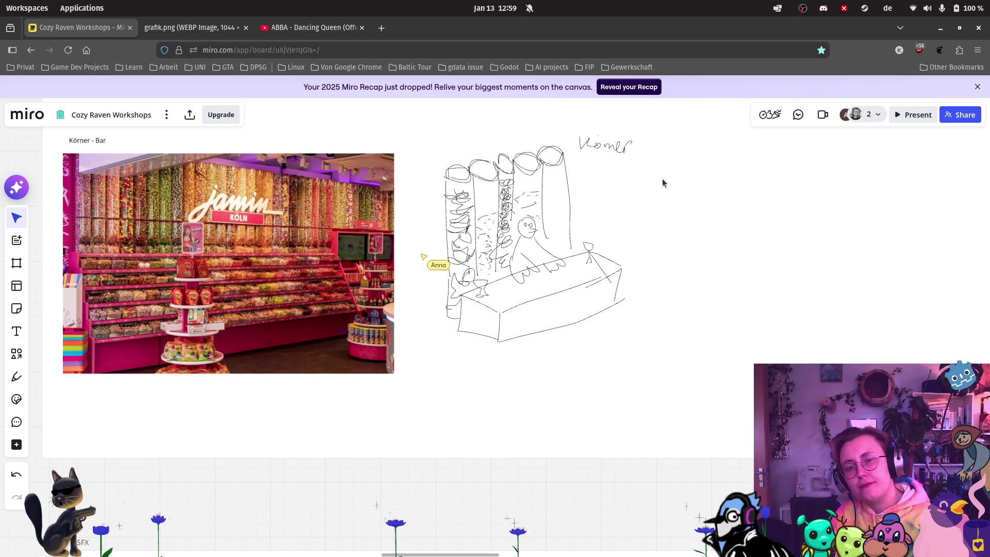
pyautogui.scroll(-1, 662, 178)
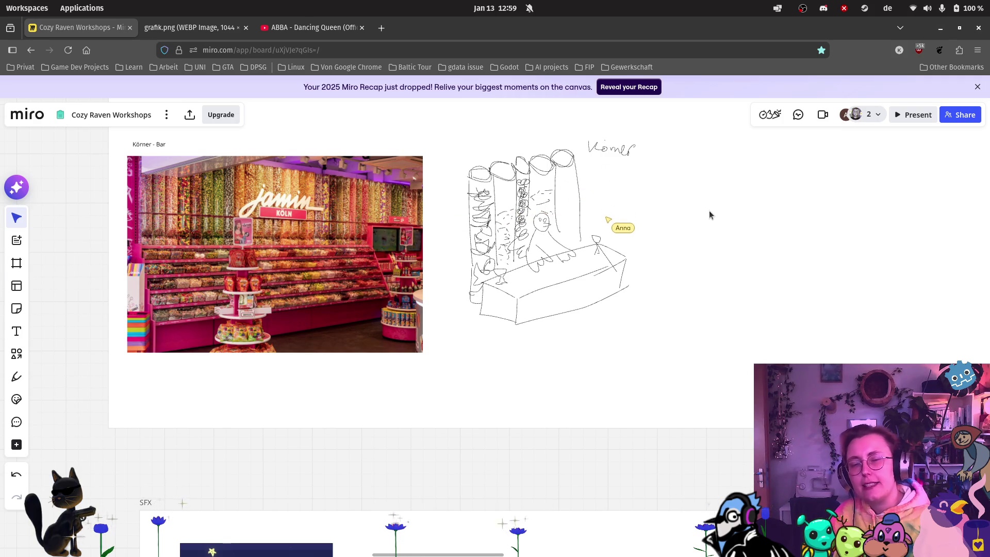
pyautogui.scroll(2, 663, 226)
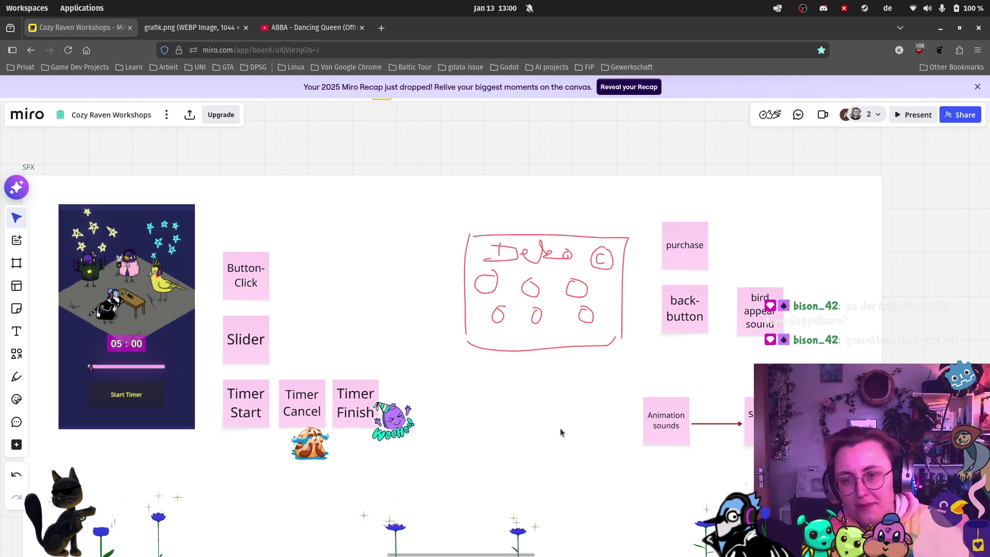
# Draw a new frame to the right of the SFX frame and title it 'Music'.
pyautogui.scroll(-5, 557, 425)
pyautogui.moveTo(686, 273); pyautogui.dragTo(439, 441)
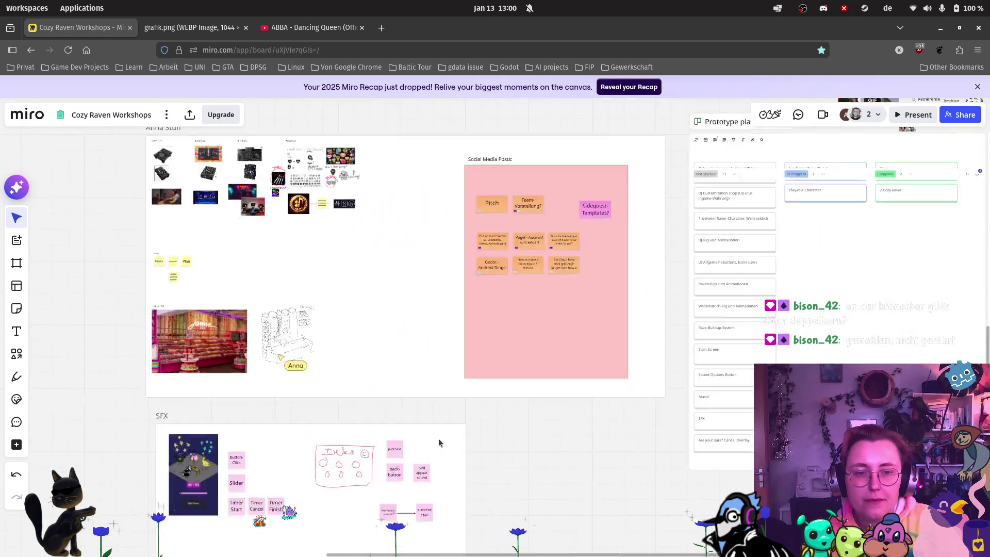
pyautogui.scroll(2, 425, 431)
pyautogui.hscroll(4, 425, 431)
pyautogui.scroll(-5, 544, 257)
pyautogui.hscroll(-5, 543, 257)
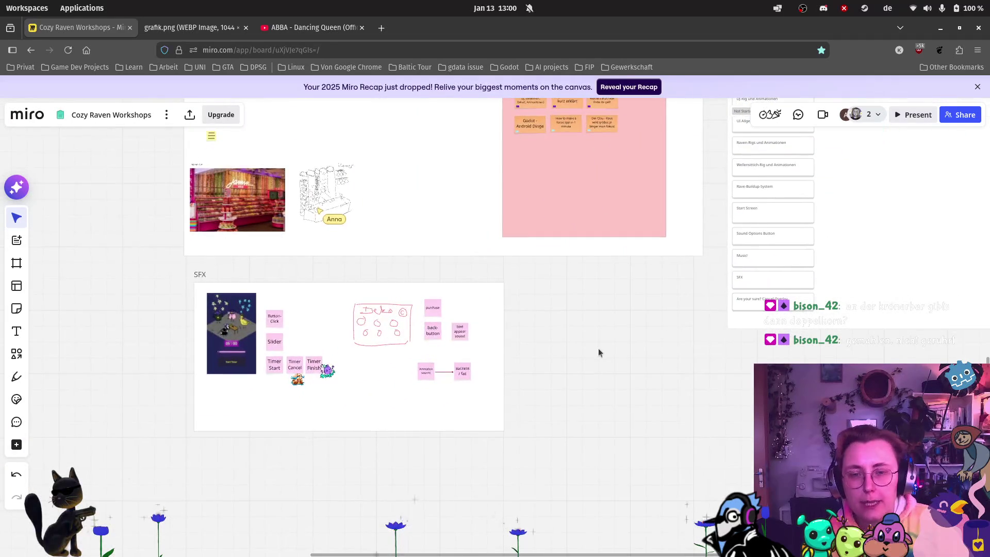
pyautogui.scroll(3, 598, 347)
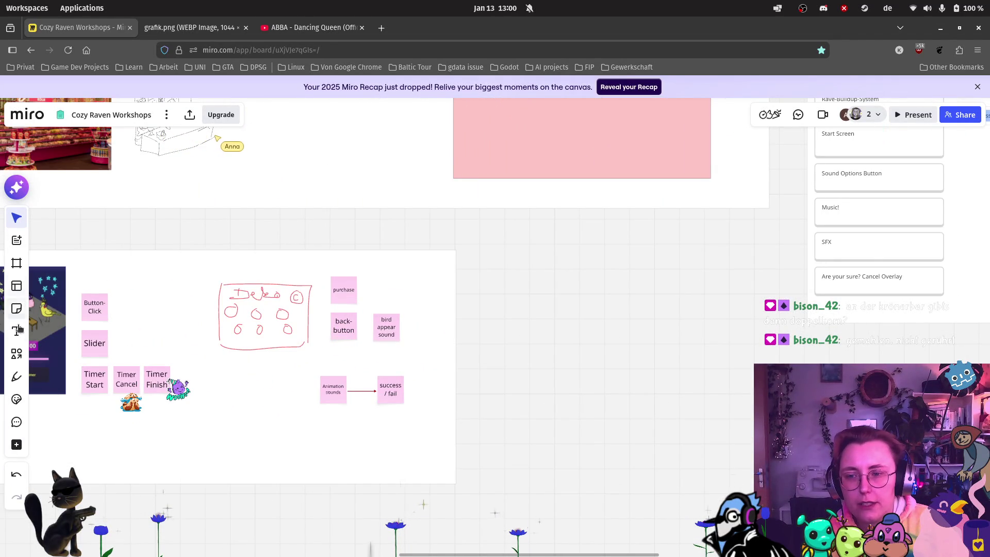
pyautogui.click(16, 263)
pyautogui.moveTo(473, 250)
pyautogui.mouseDown()
pyautogui.moveTo(784, 468)
pyautogui.moveTo(785, 483)
pyautogui.mouseUp()
pyautogui.doubleClick(494, 244)
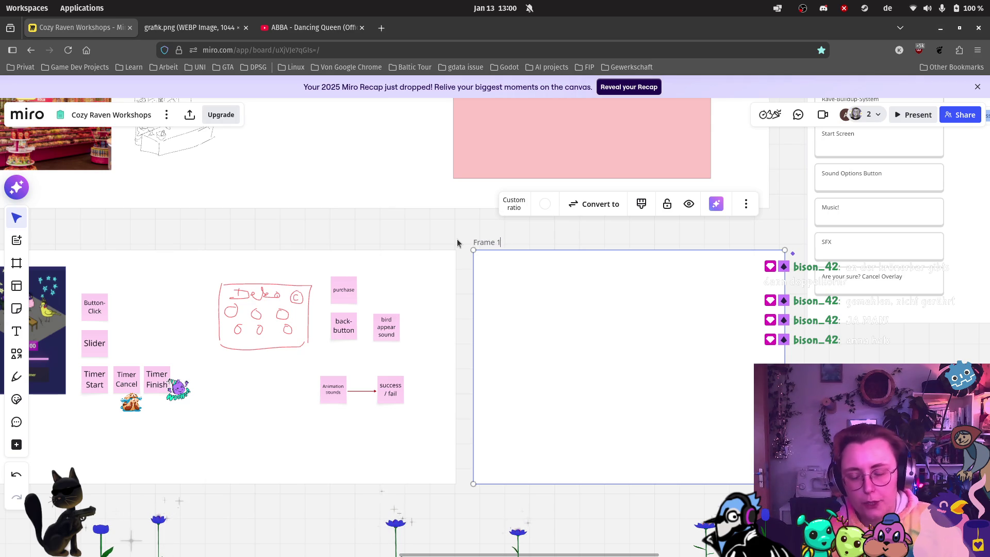
pyautogui.write('Musi')
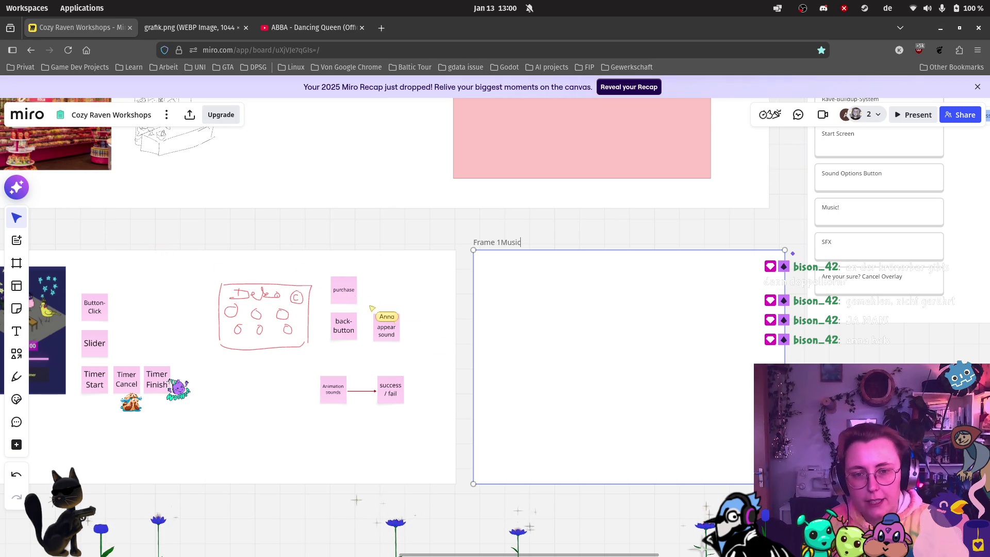
pyautogui.hotkey('ctrl', 'a')
pyautogui.press('BackSpace')
pyautogui.write('Music')
# Fill the SFX frame Light Violet and the Music frame light green.
pyautogui.click(246, 423)
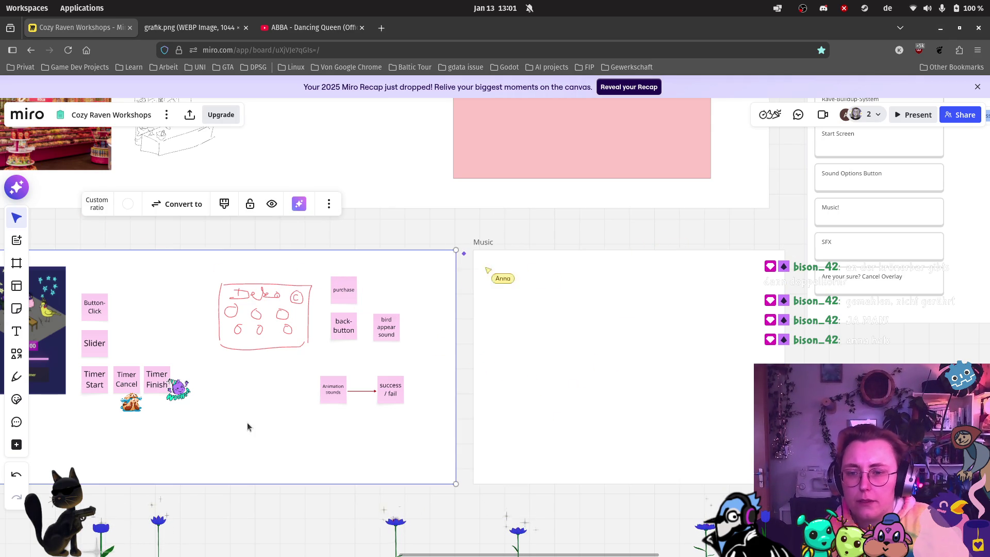
pyautogui.click(135, 207)
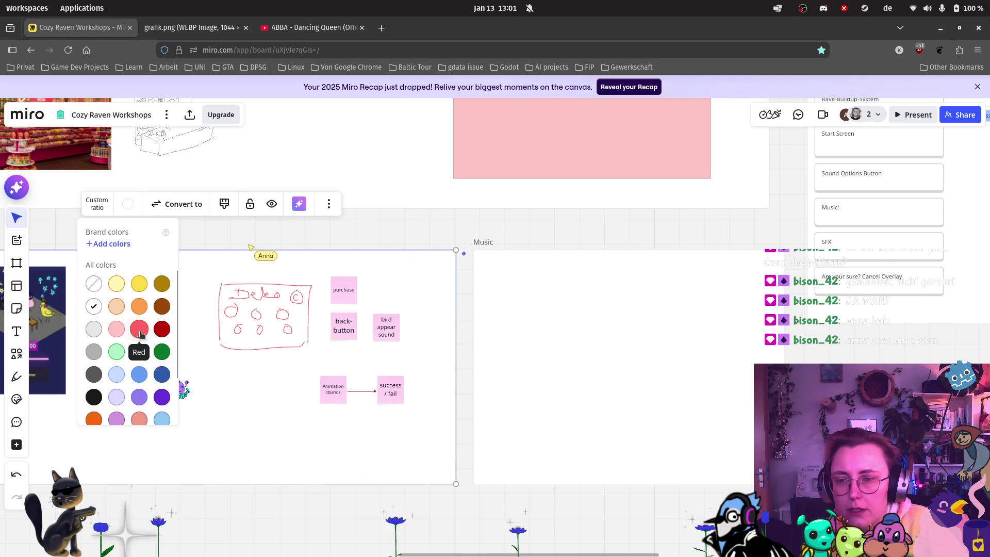
pyautogui.click(138, 397)
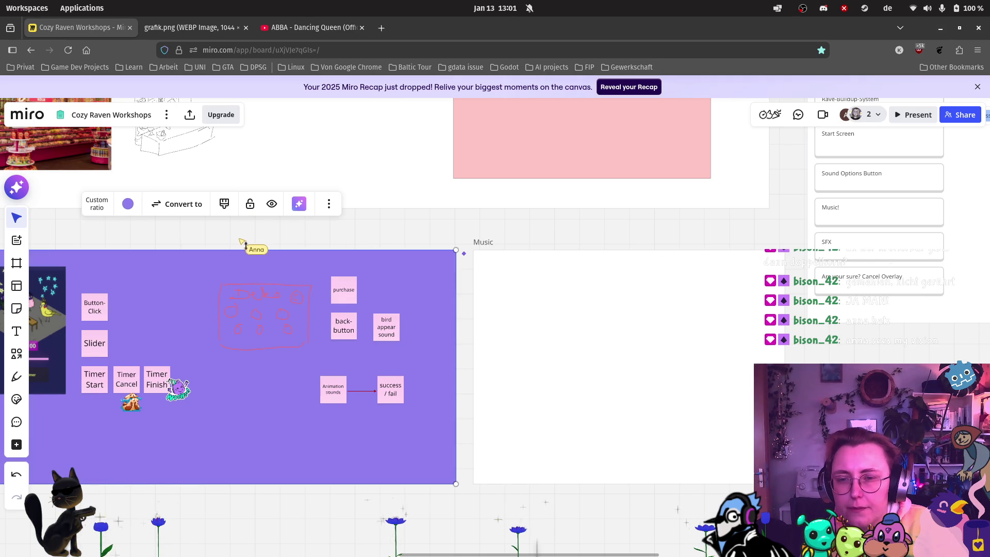
pyautogui.click(128, 203)
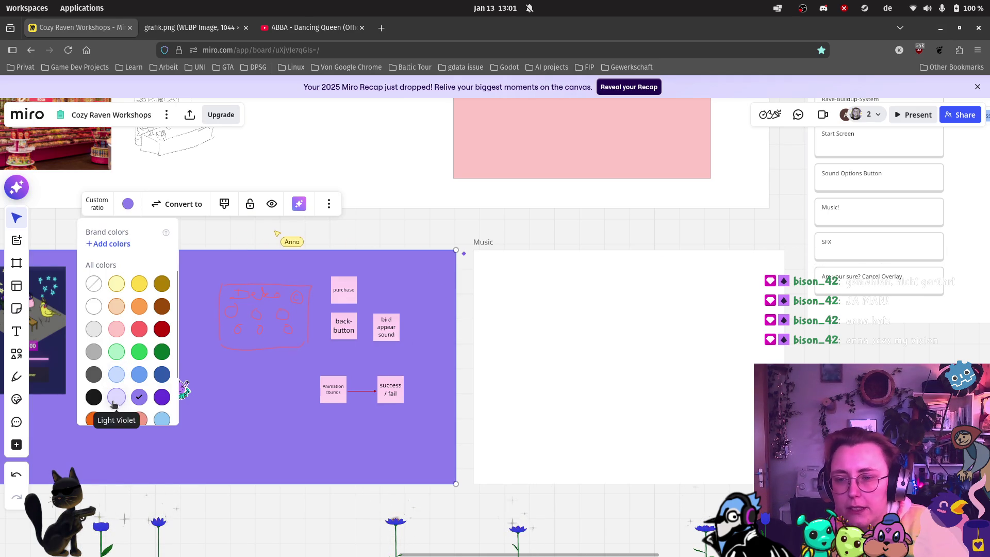
pyautogui.click(114, 401)
pyautogui.click(482, 247)
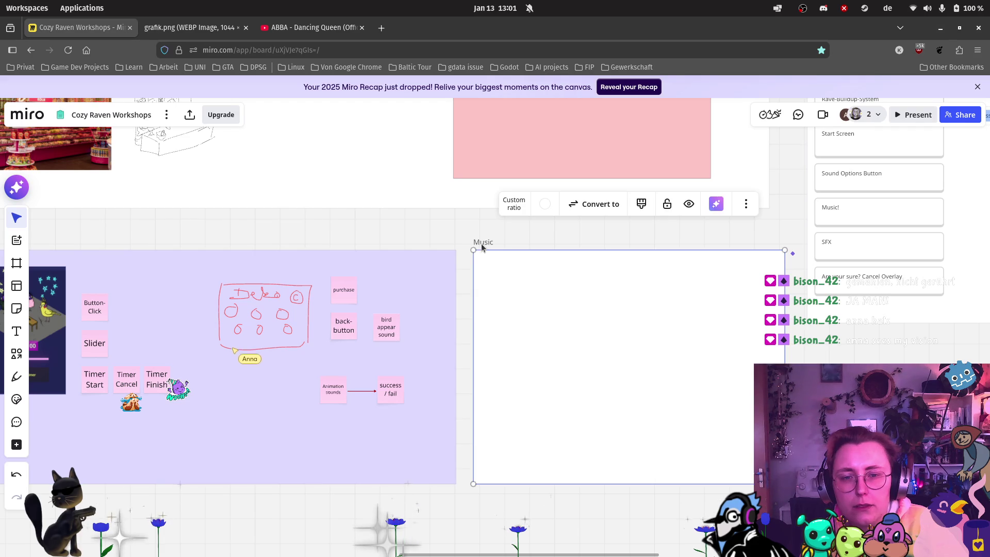
pyautogui.click(545, 204)
pyautogui.click(533, 349)
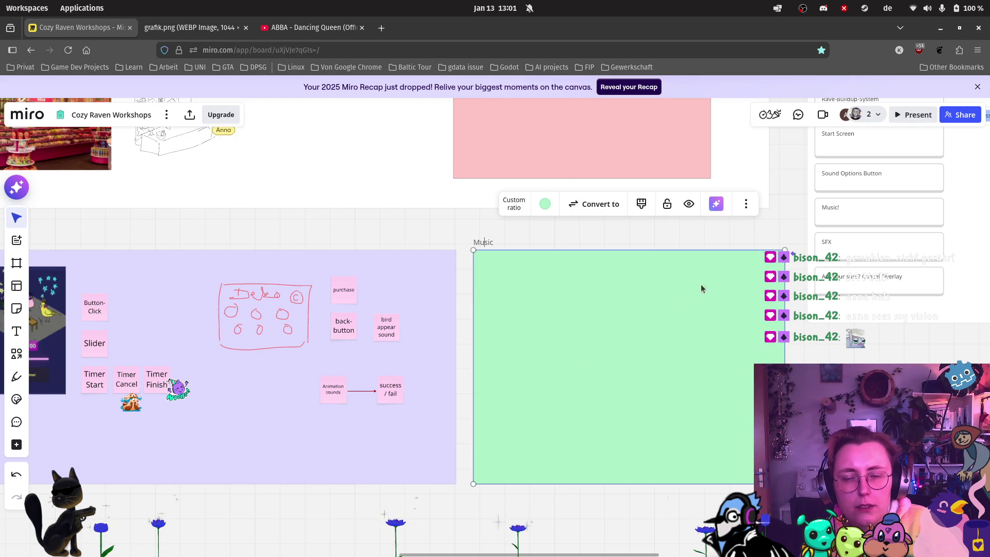
pyautogui.click(17, 308)
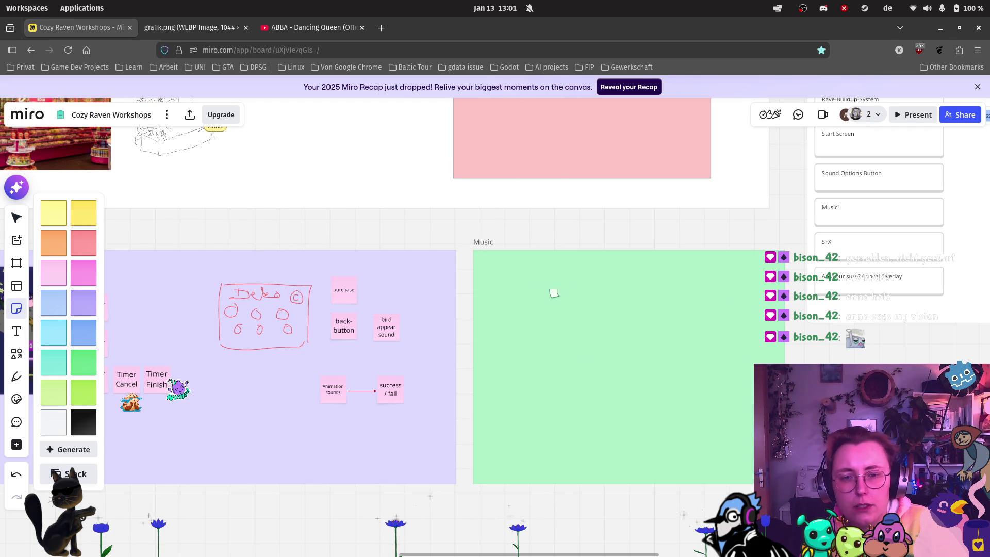
# Add a teal sticky note reading 'Soft Lofi' in the Music frame.
pyautogui.scroll(3, 570, 320)
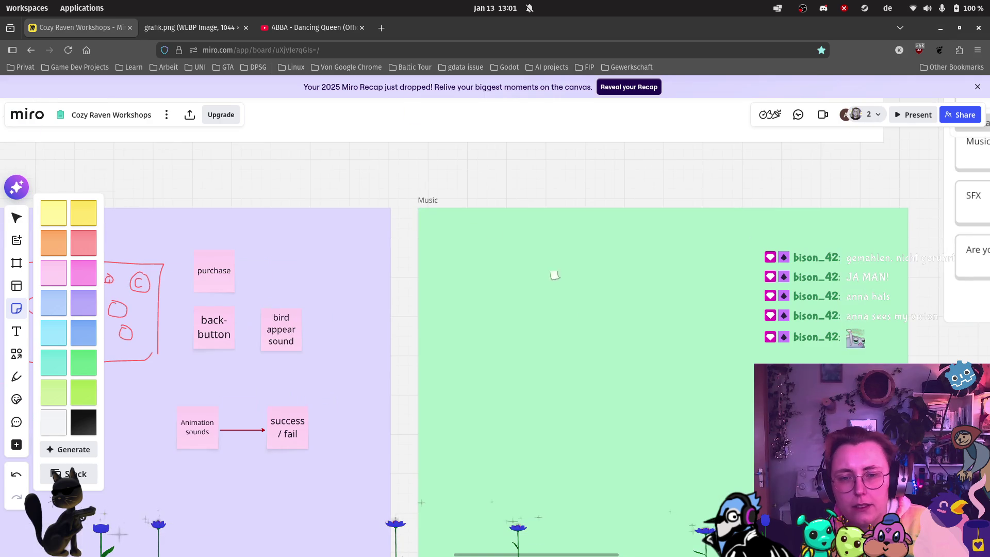
pyautogui.click(51, 365)
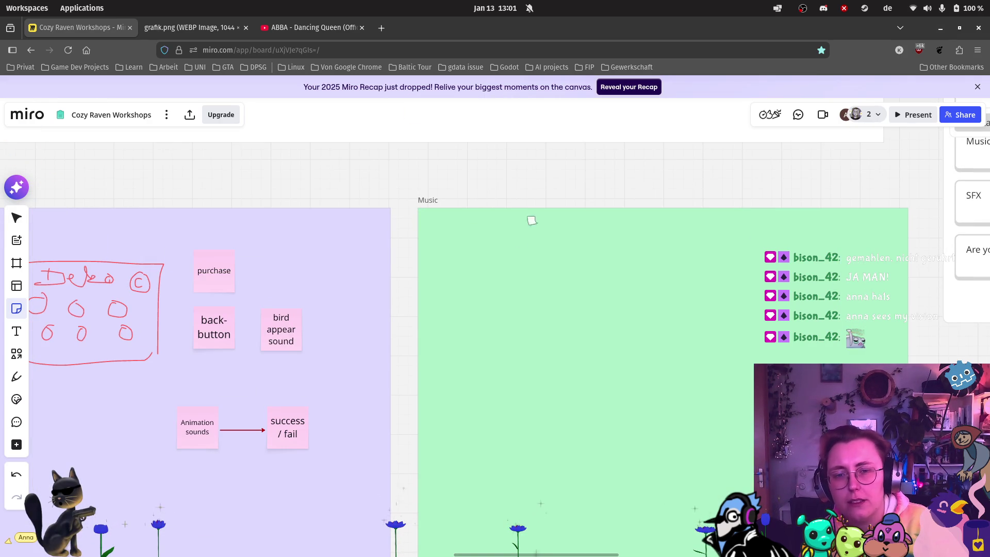
pyautogui.click(490, 275)
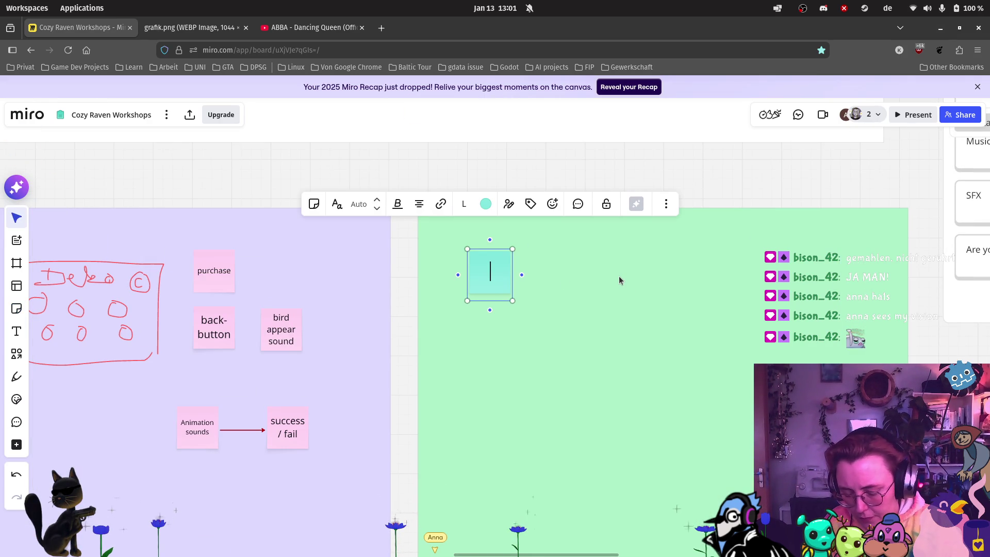
pyautogui.write('Soft')
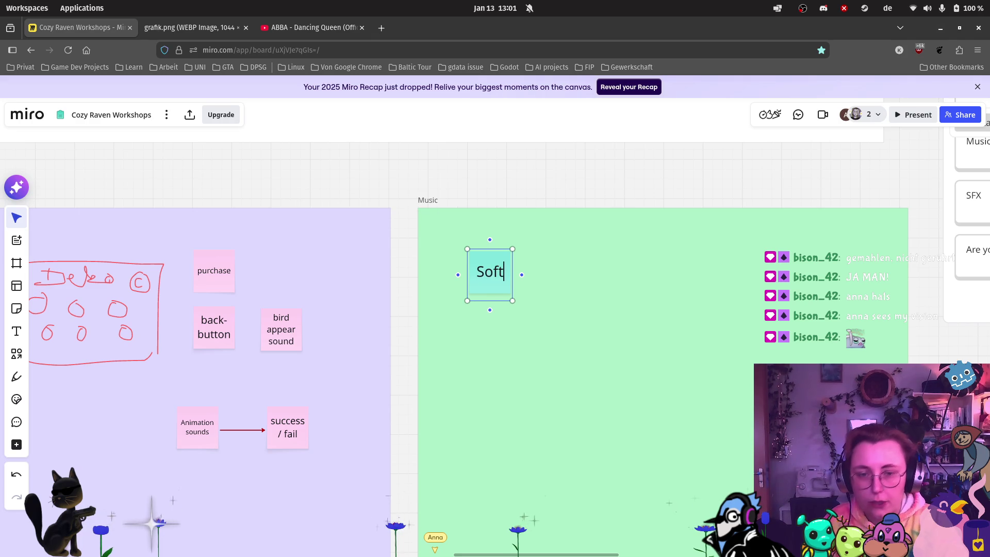
pyautogui.write(' Loiu')
pyautogui.press('BackSpace')
pyautogui.press('BackSpace')
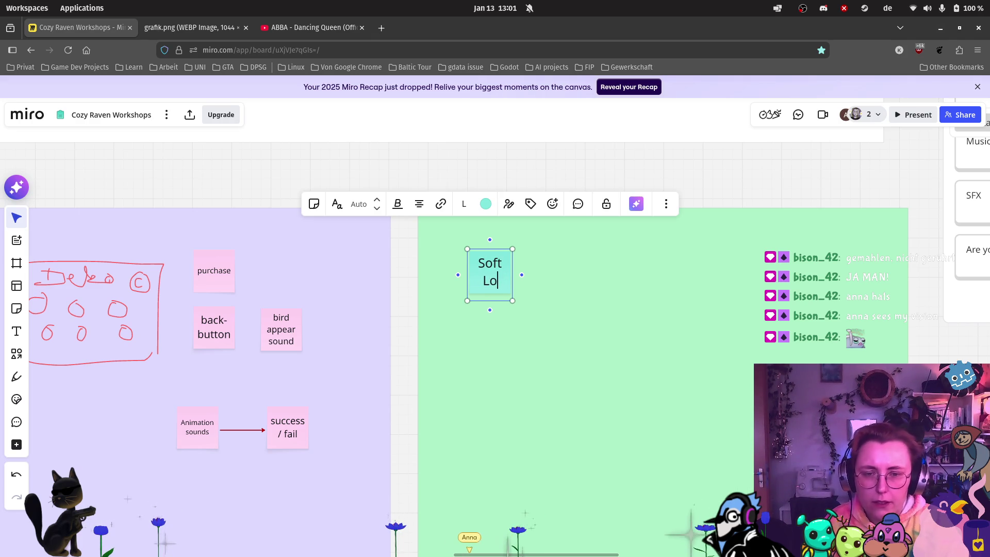
pyautogui.write('fu')
pyautogui.press('BackSpace')
pyautogui.write('i')
pyautogui.click(457, 255)
# Duplicate Soft Lofi and change the copy to 'Goth / Emo Lofi'.
pyautogui.click(498, 271)
pyautogui.hotkey('ctrl', 'd')
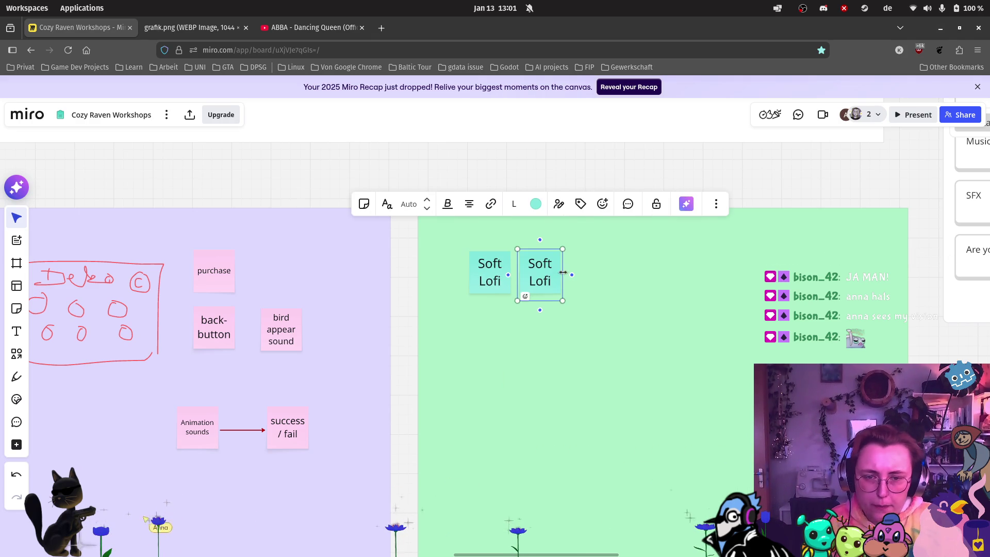
pyautogui.doubleClick(549, 263)
pyautogui.write('Goth / Emo')
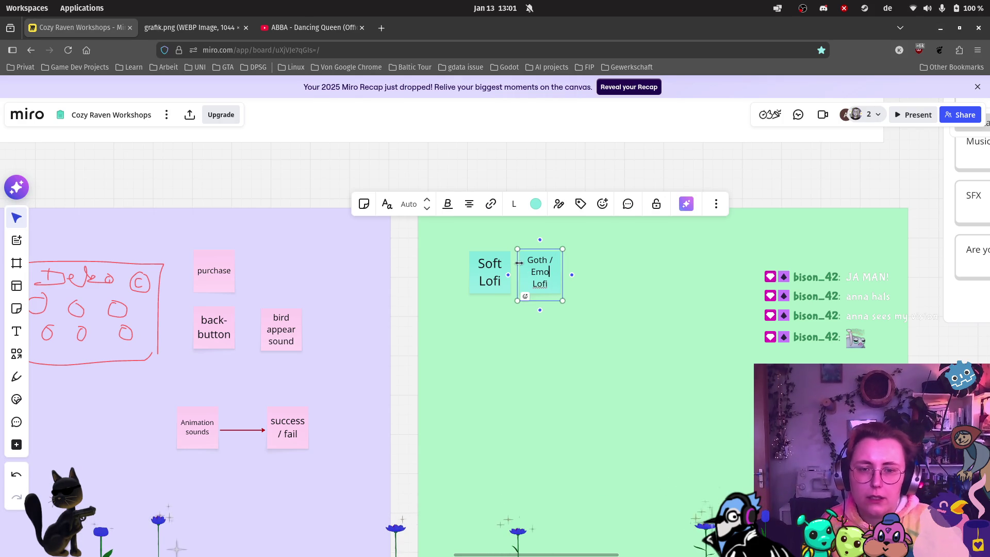
pyautogui.click(584, 315)
# Duplicate Goth / Emo Lofi and clear the copy's text, leaving an empty note.
pyautogui.click(549, 286)
pyautogui.hotkey('ctrl', 'd')
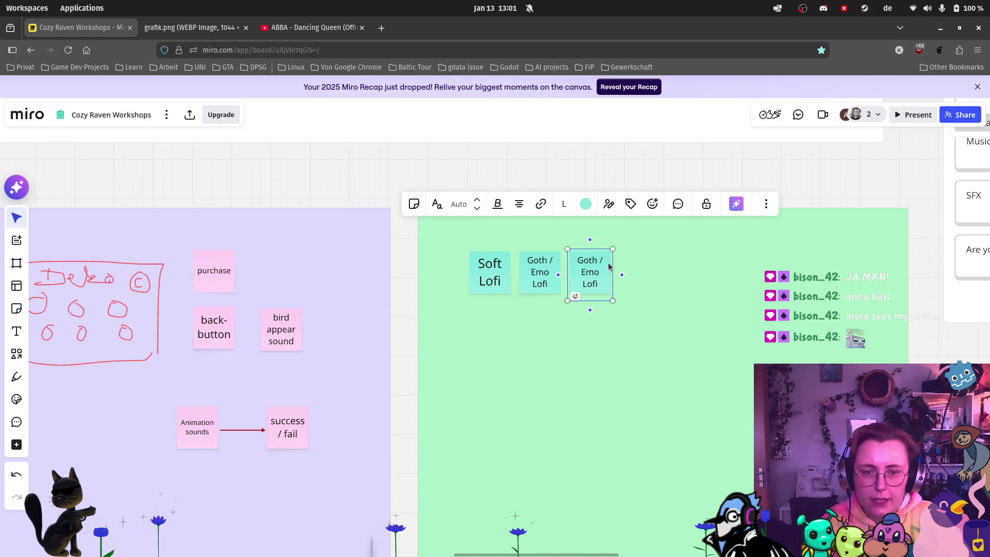
pyautogui.click(602, 269)
pyautogui.moveTo(602, 272); pyautogui.dragTo(557, 259)
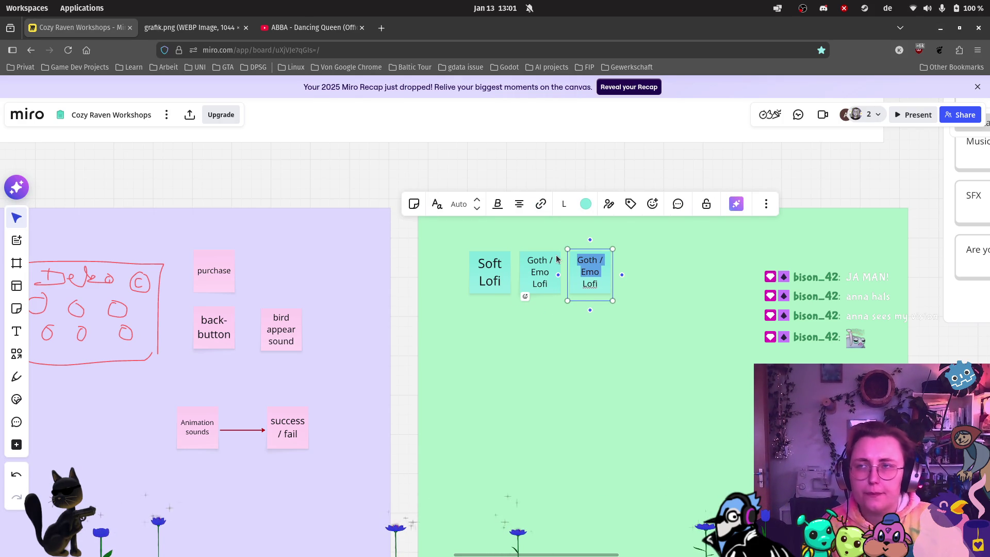
pyautogui.press('BackSpace')
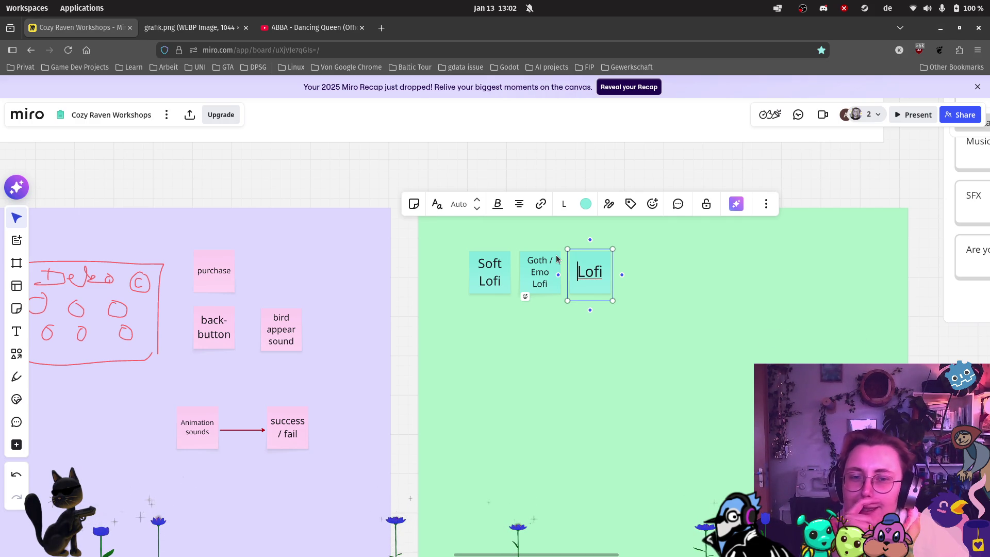
pyautogui.scroll(-1, 516, 343)
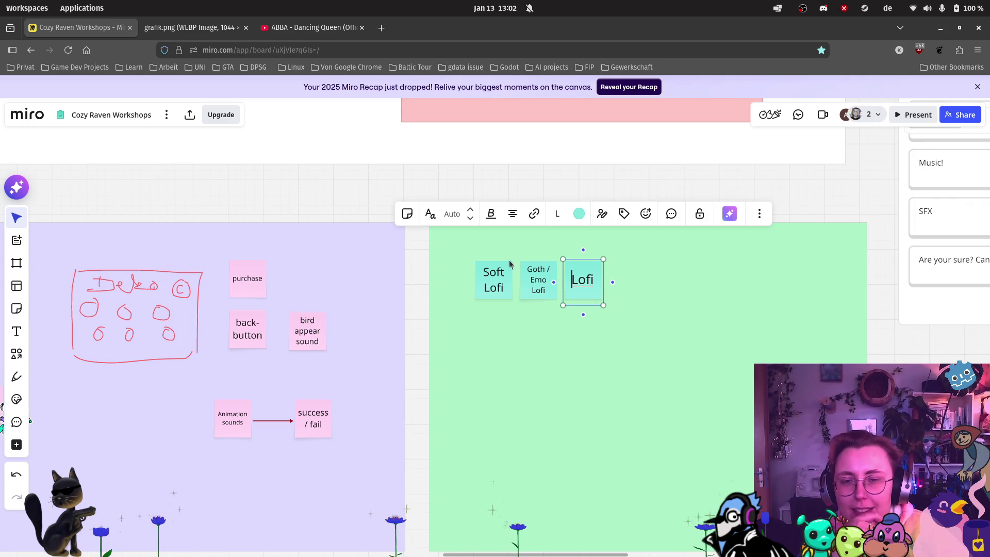
pyautogui.scroll(-3, 414, 113)
pyautogui.write('Goth / Emo')
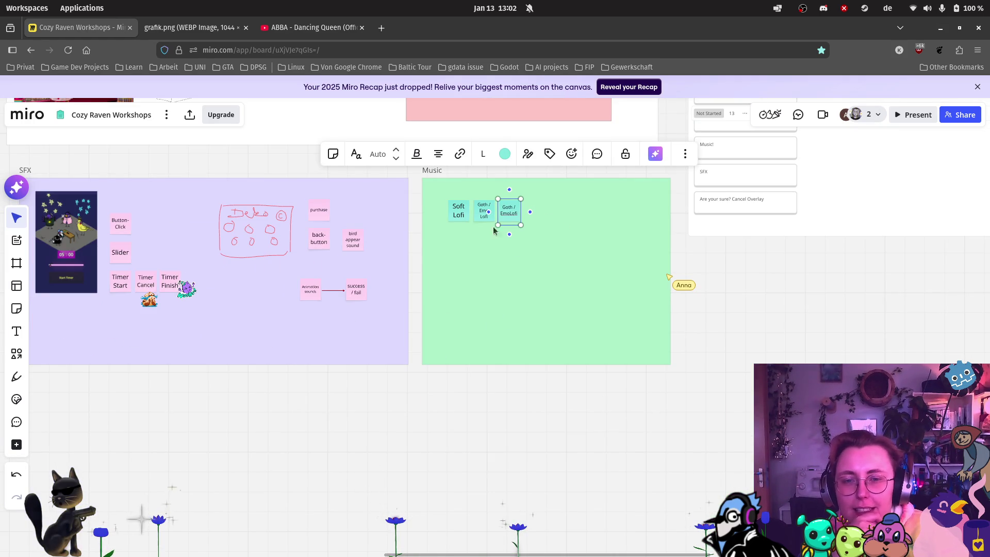
pyautogui.scroll(5, 531, 203)
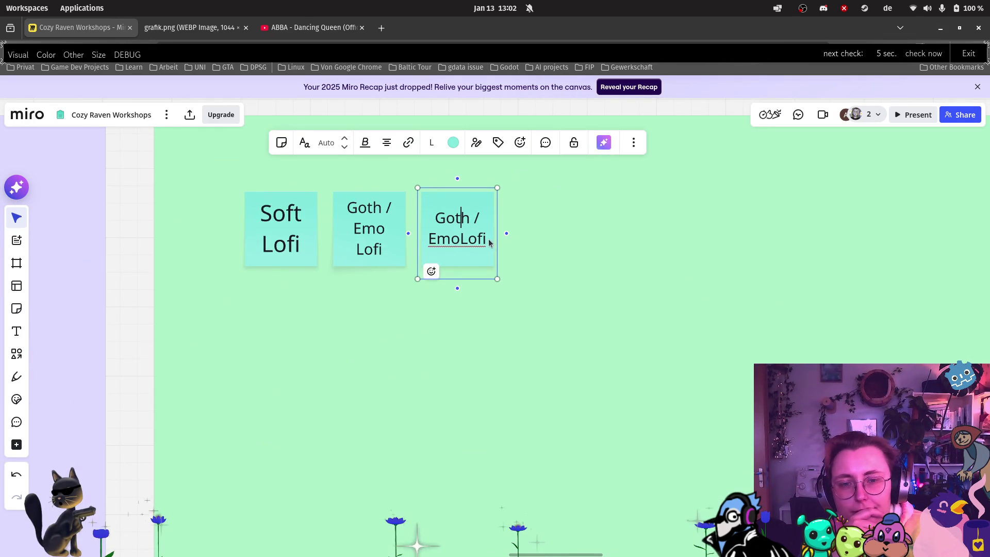
pyautogui.click(454, 238)
pyautogui.hotkey('ctrl', 'a')
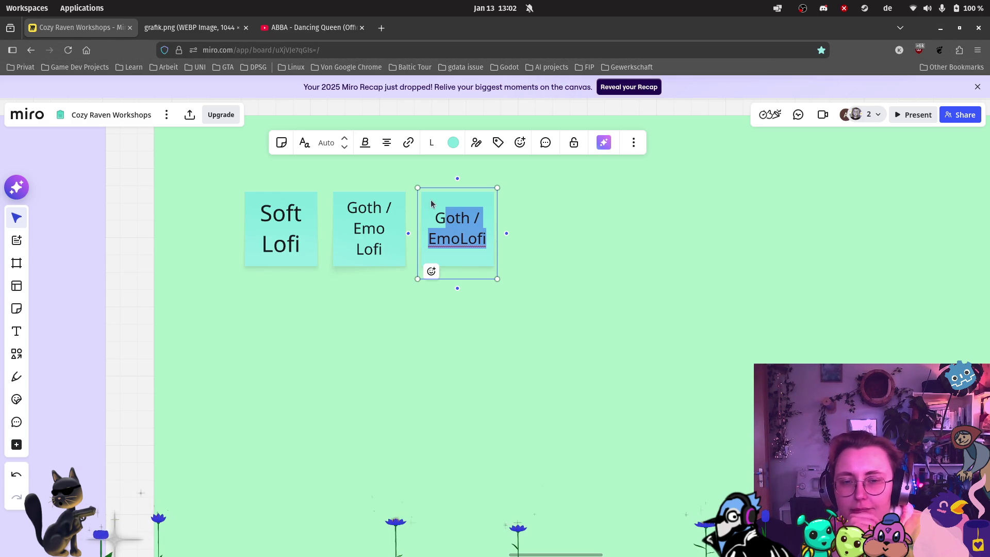
pyautogui.write('G')
pyautogui.press('BackSpace')
pyautogui.click(504, 305)
# Stack the three notes in one column: Goth / Emo Lofi, Soft Lofi, empty note.
pyautogui.moveTo(454, 228)
pyautogui.mouseDown()
pyautogui.moveTo(361, 345)
pyautogui.moveTo(324, 369)
pyautogui.mouseUp()
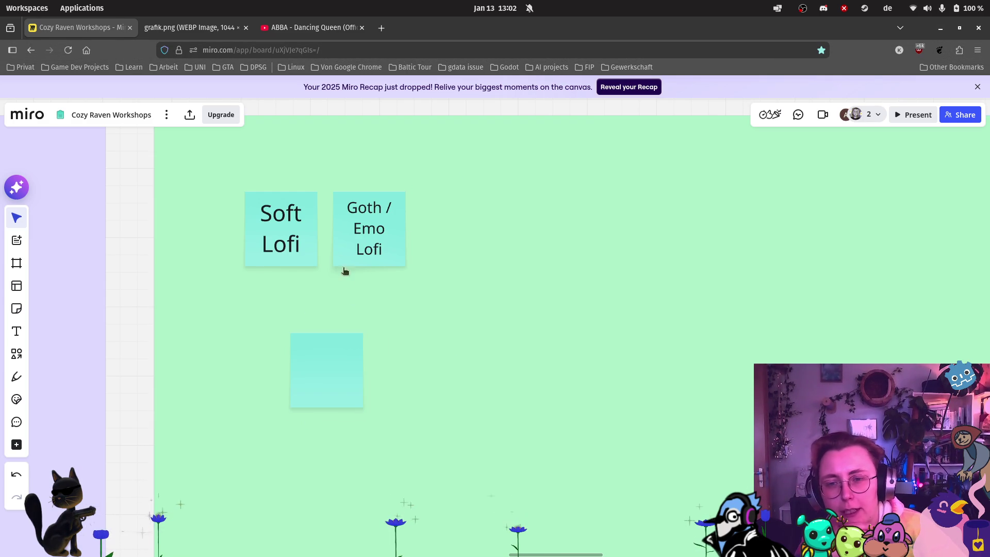
pyautogui.moveTo(298, 219)
pyautogui.mouseDown()
pyautogui.moveTo(314, 210)
pyautogui.moveTo(373, 295)
pyautogui.moveTo(336, 289)
pyautogui.mouseUp()
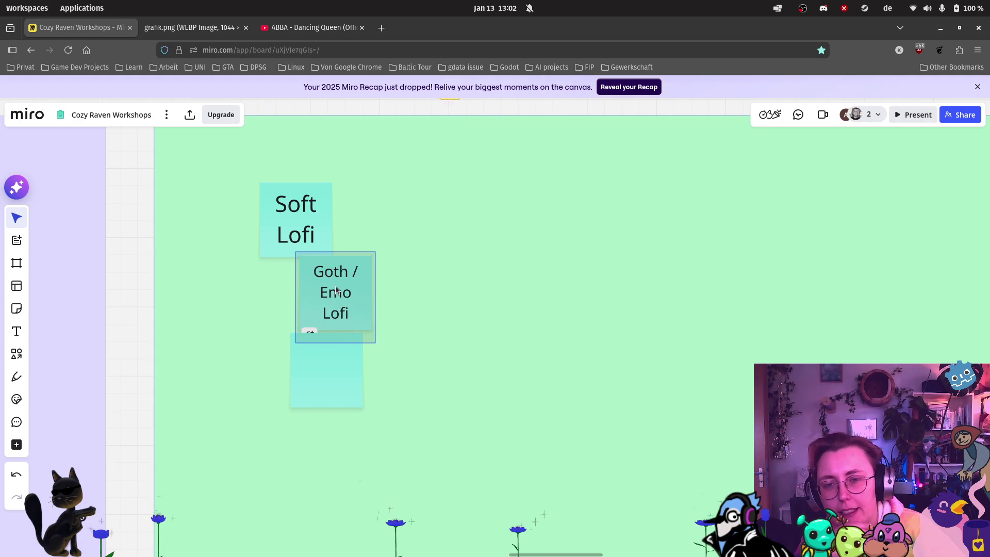
pyautogui.moveTo(359, 250); pyautogui.dragTo(382, 193)
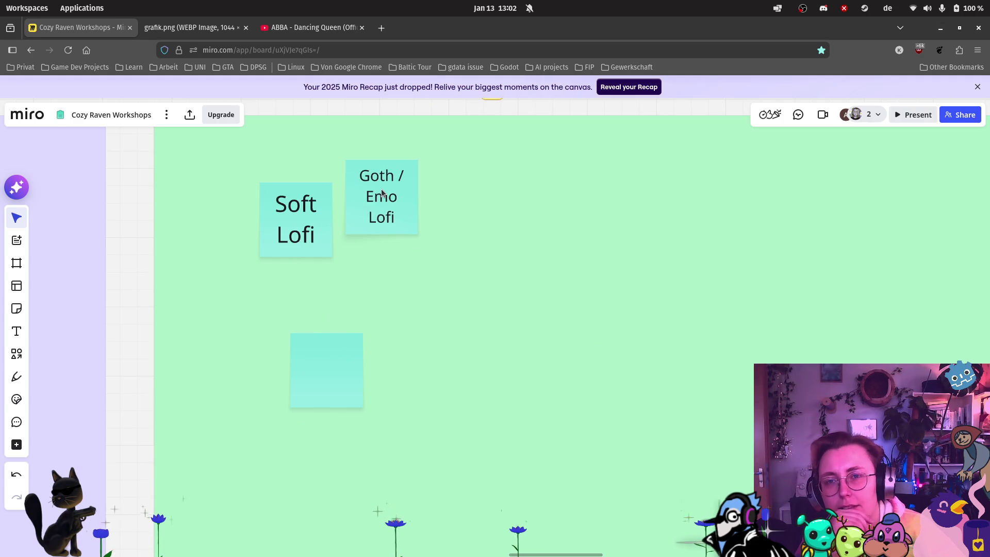
pyautogui.moveTo(297, 201); pyautogui.dragTo(305, 264)
pyautogui.moveTo(322, 354); pyautogui.dragTo(307, 412)
pyautogui.moveTo(297, 309); pyautogui.dragTo(301, 377)
pyautogui.moveTo(355, 221)
pyautogui.mouseDown()
pyautogui.moveTo(297, 295)
pyautogui.moveTo(281, 300)
pyautogui.mouseUp()
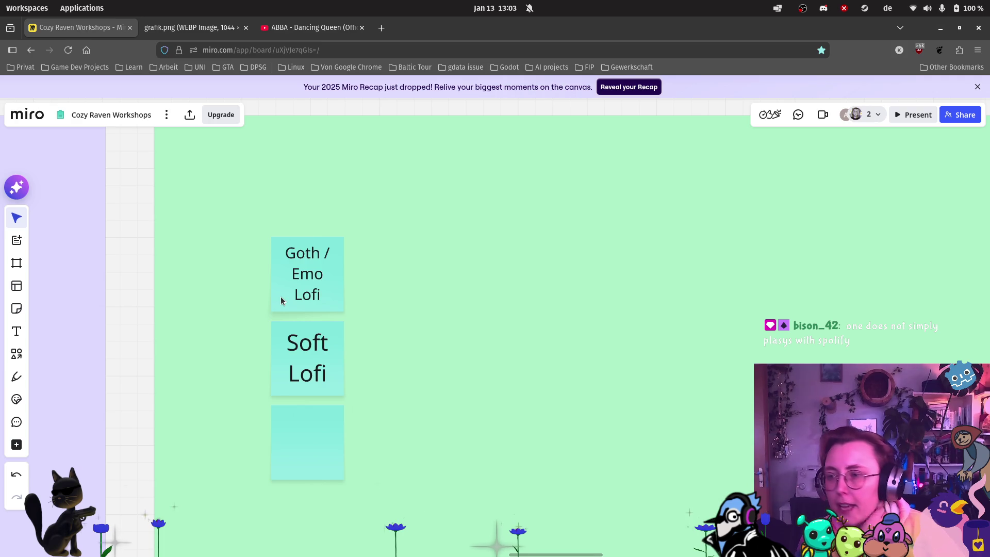
# Label the empty note 'idle background' and move it to the top of the column.
pyautogui.click(284, 272)
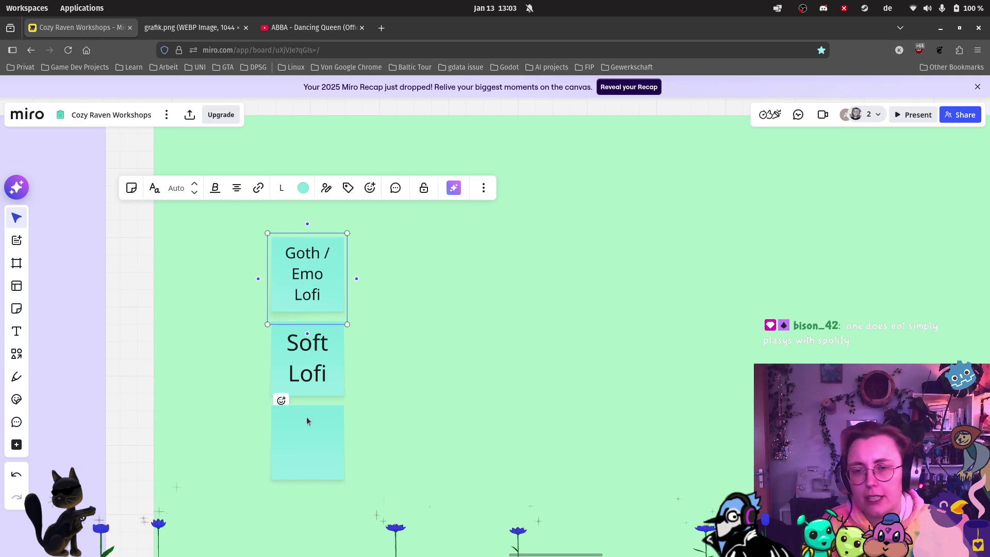
pyautogui.click(312, 444)
pyautogui.click(312, 443)
pyautogui.write('idle')
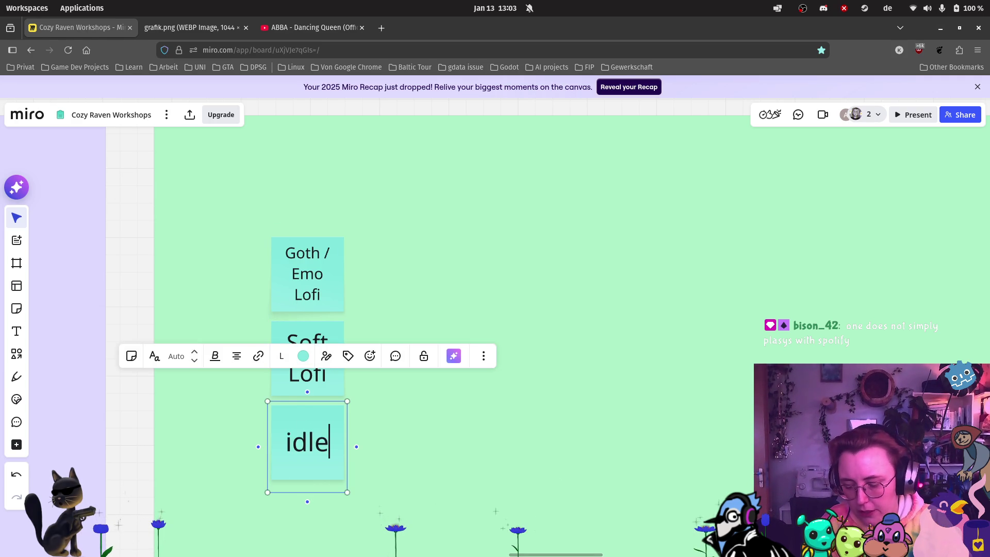
pyautogui.write(' background')
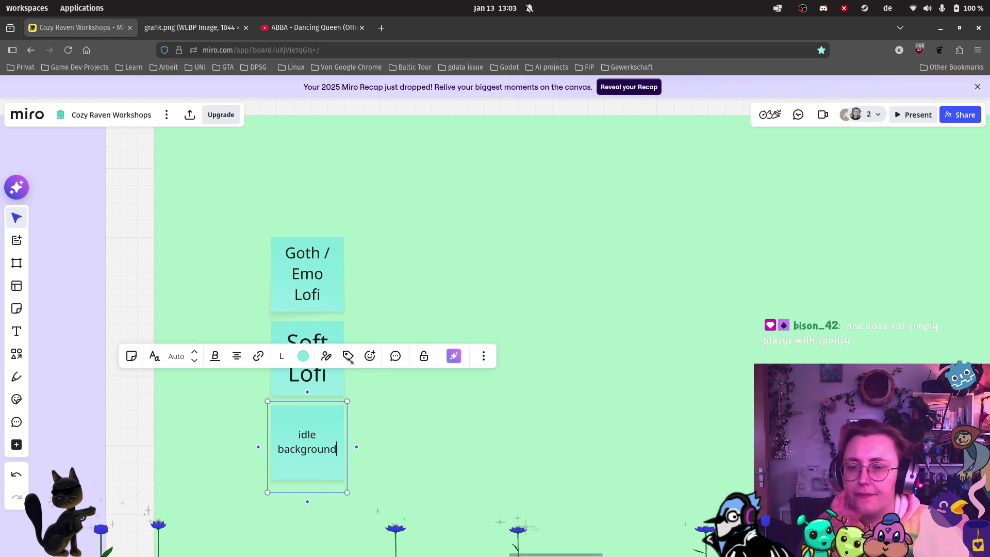
pyautogui.click(348, 490)
pyautogui.moveTo(311, 418); pyautogui.dragTo(309, 199)
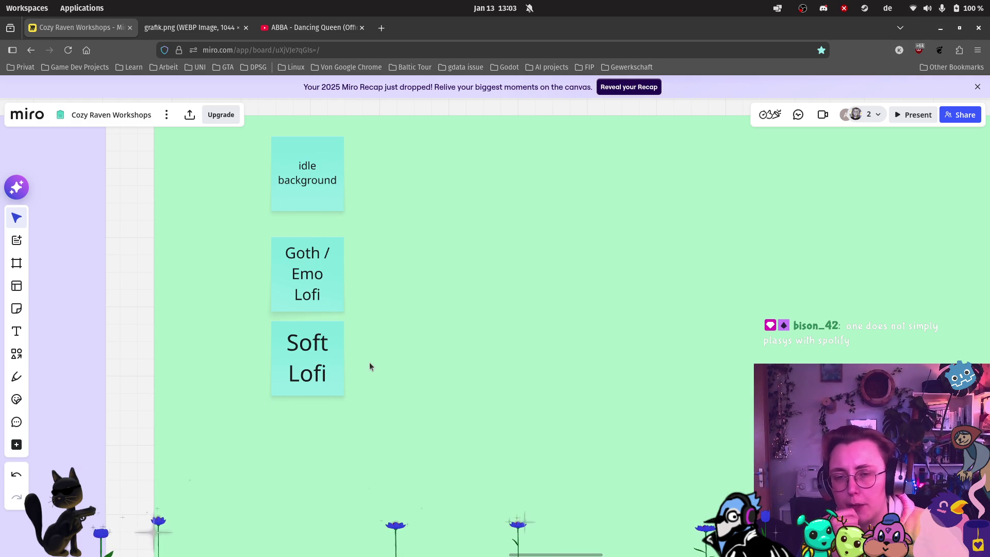
pyautogui.moveTo(278, 376); pyautogui.dragTo(283, 384)
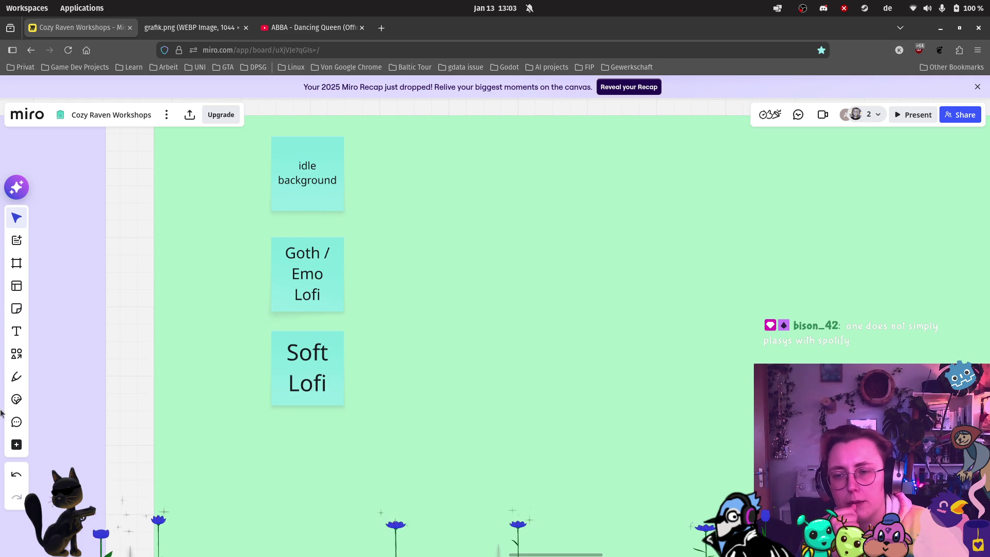
pyautogui.scroll(-2, 364, 320)
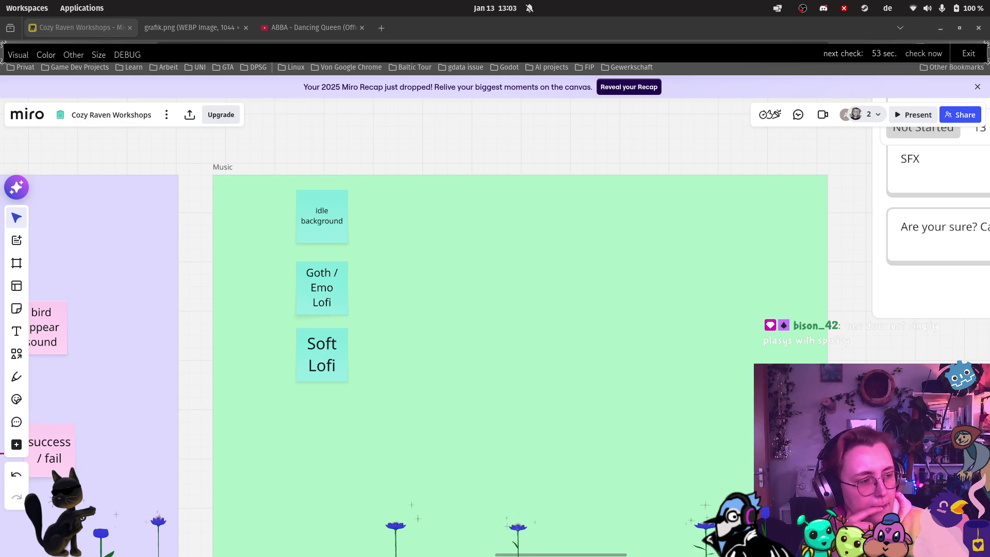
# Screenshot the bird avatar, paste it, and place it left of the Goth / Emo Lofi note.
pyautogui.press('Print')
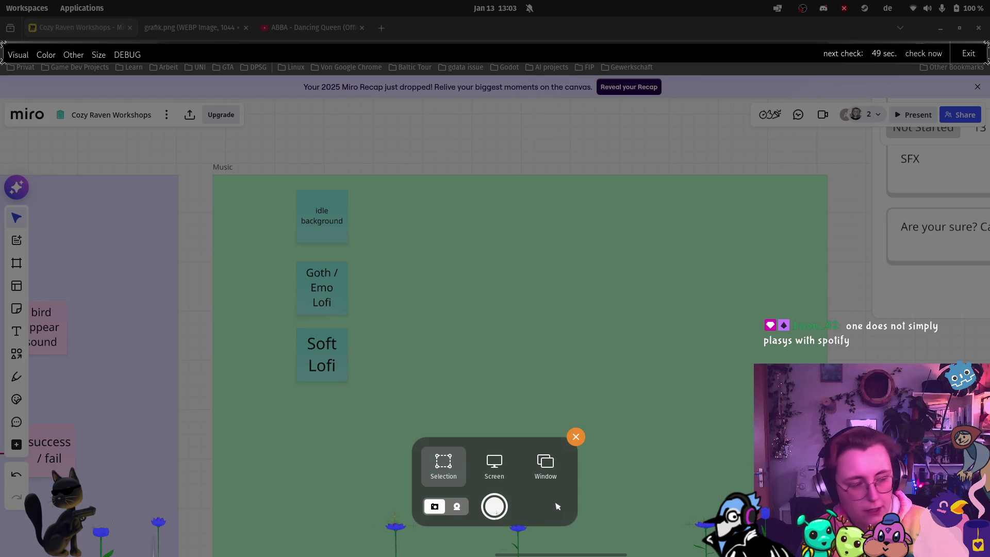
pyautogui.press('Escape')
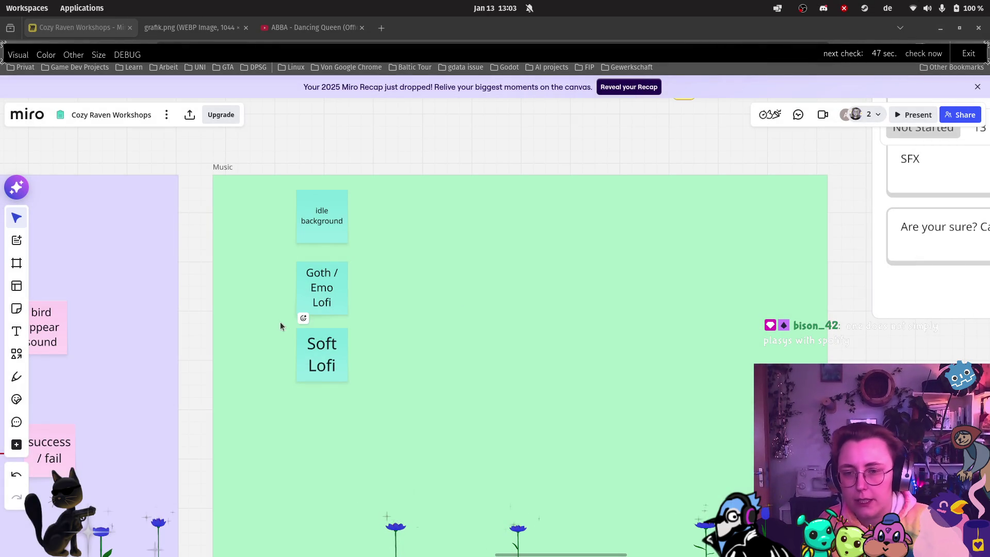
pyautogui.hotkey('ctrl', 'v')
pyautogui.moveTo(270, 311); pyautogui.dragTo(257, 264)
pyautogui.moveTo(332, 289)
pyautogui.mouseDown()
pyautogui.moveTo(392, 290)
pyautogui.moveTo(366, 282)
pyautogui.mouseUp()
pyautogui.moveTo(287, 297); pyautogui.dragTo(301, 297)
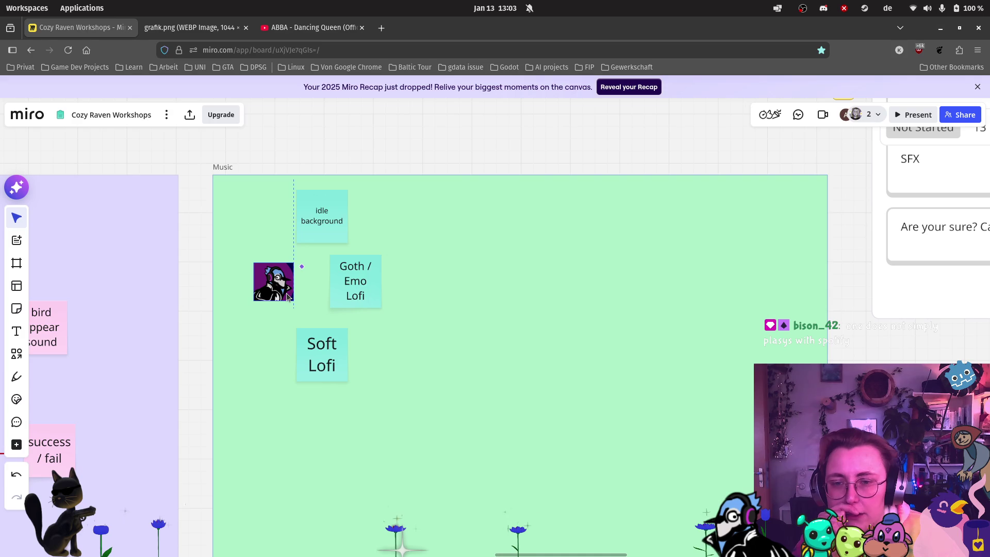
# Pan to the DJ list and inspect the DJ Buntspecht and DJ Tits in a Trenchcoat labels.
pyautogui.scroll(1, 294, 283)
pyautogui.scroll(-1, 333, 253)
pyautogui.scroll(-5, 332, 252)
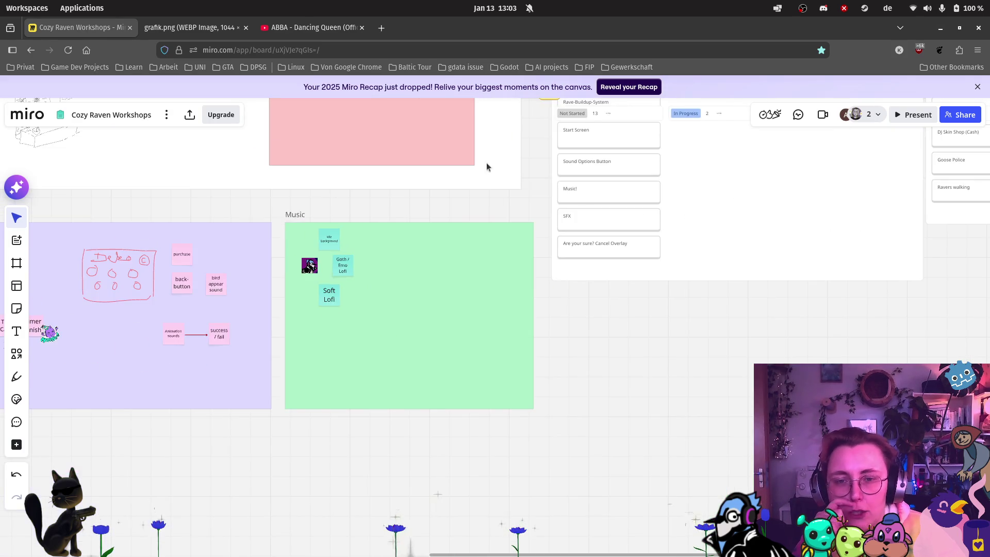
pyautogui.scroll(4, 450, 377)
pyautogui.scroll(5, 450, 378)
pyautogui.scroll(4, 395, 356)
pyautogui.hscroll(5, 396, 357)
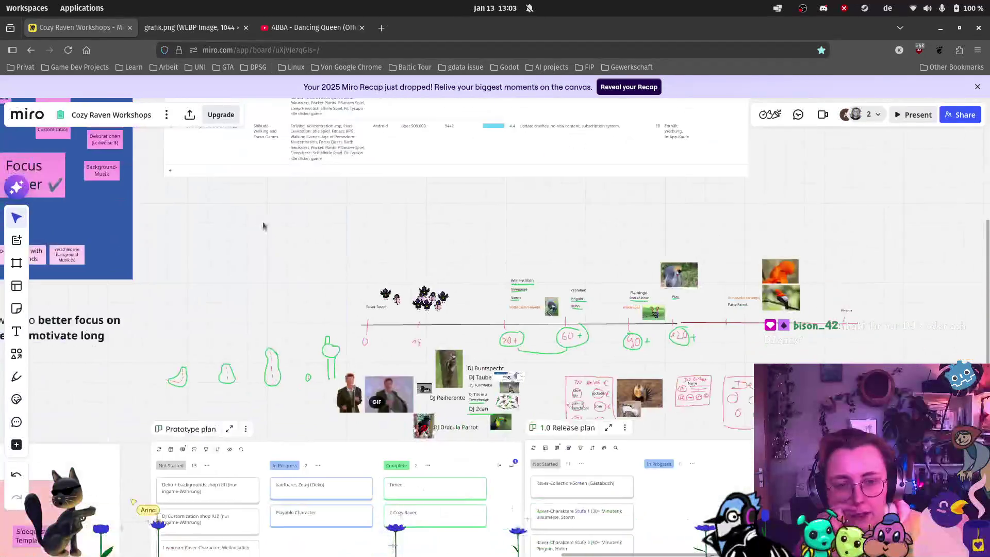
pyautogui.scroll(5, 361, 310)
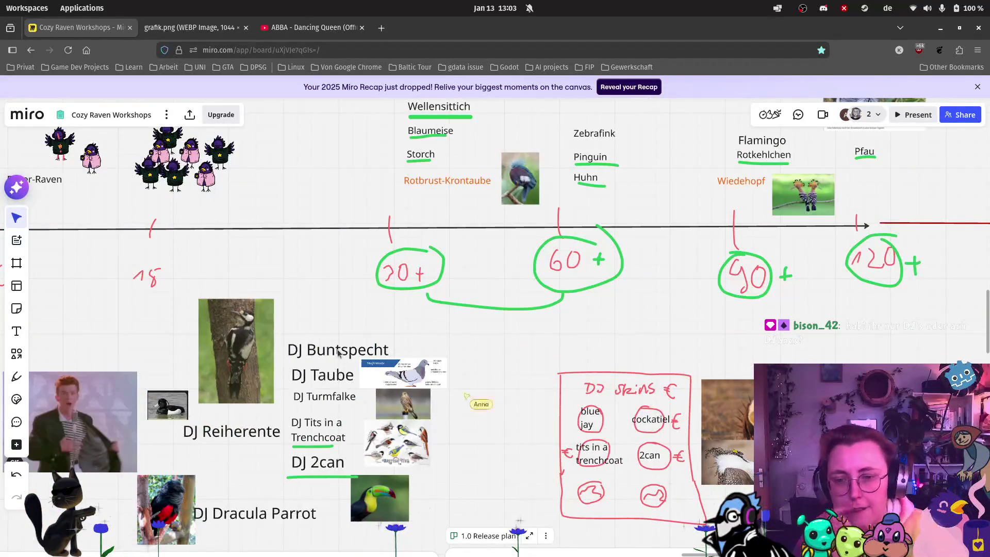
pyautogui.click(344, 354)
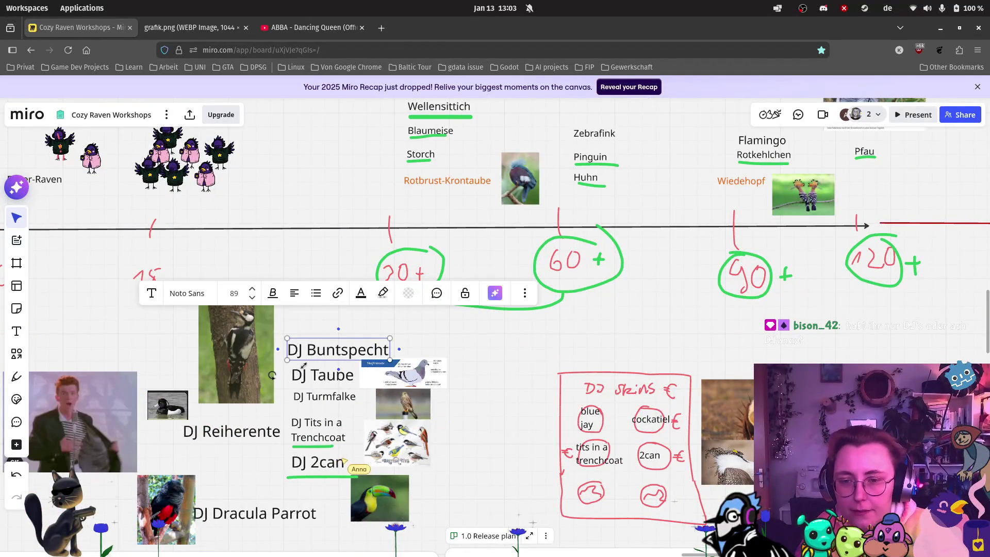
pyautogui.click(324, 439)
pyautogui.press('Escape')
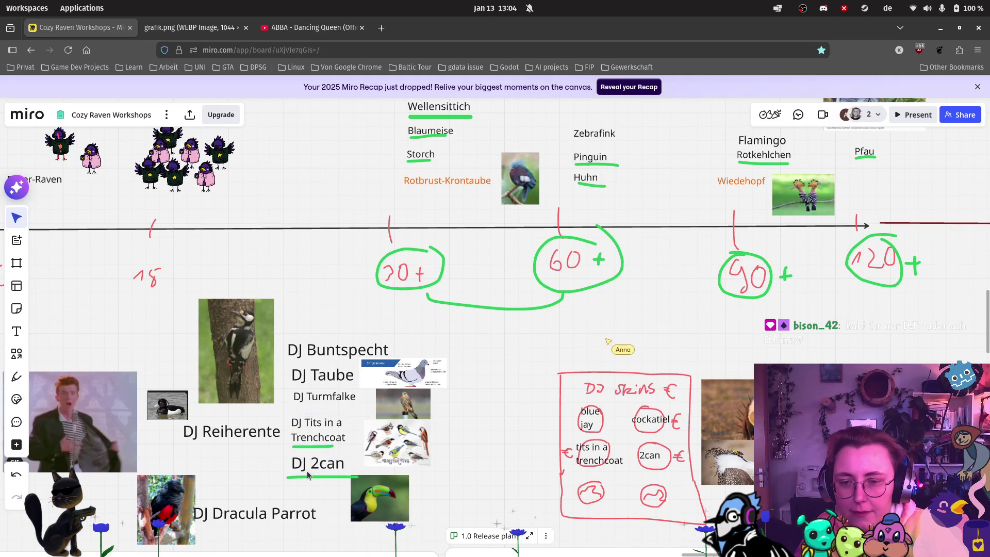
# Browse the bird list and check the DJ Buntspecht and DJ Taube labels.
pyautogui.scroll(3, 170, 430)
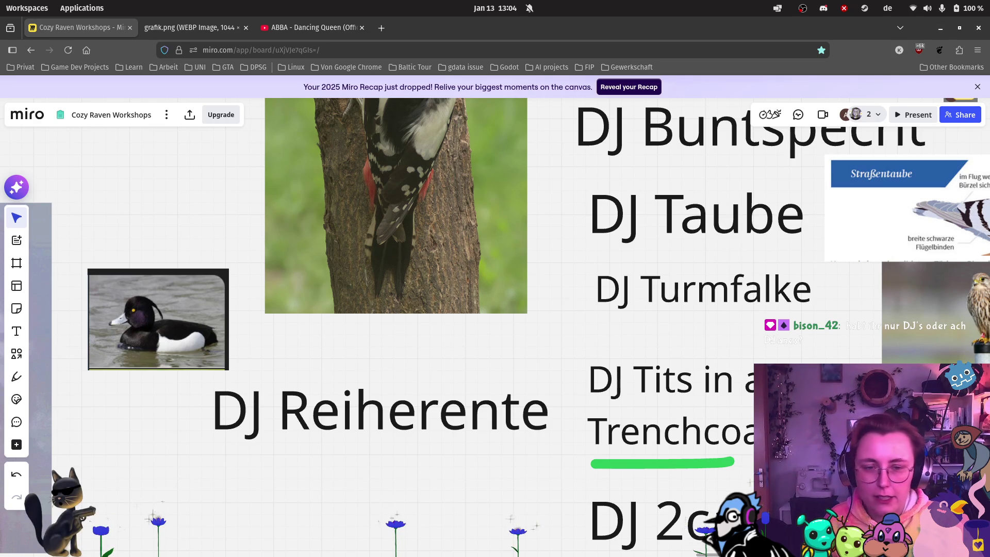
pyautogui.scroll(-2, 638, 364)
pyautogui.scroll(-1, 654, 347)
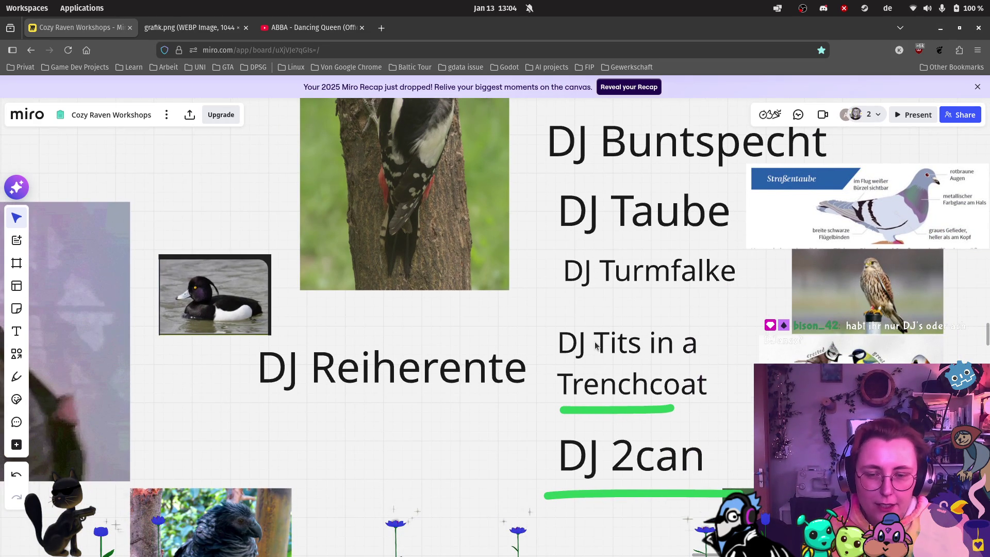
pyautogui.scroll(-3, 343, 364)
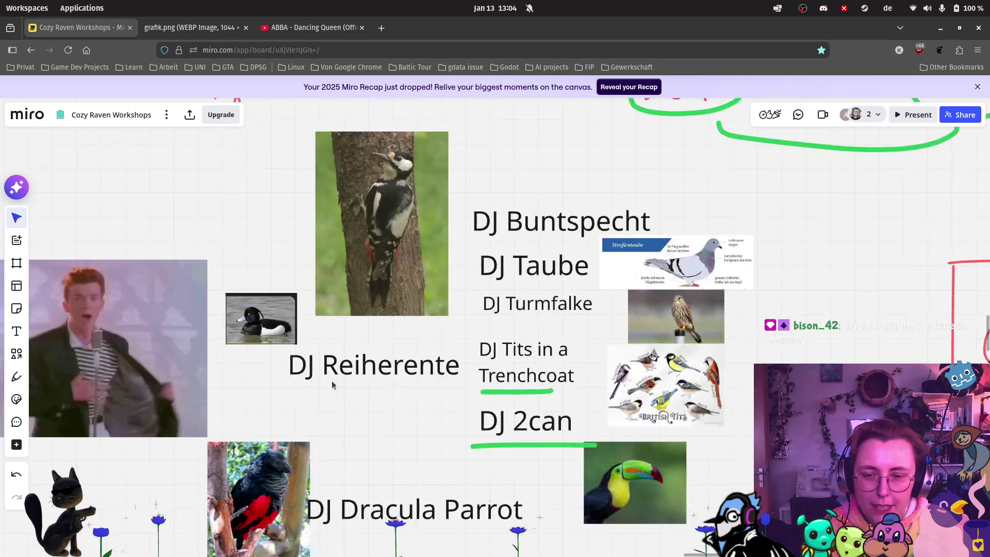
pyautogui.scroll(2, 341, 372)
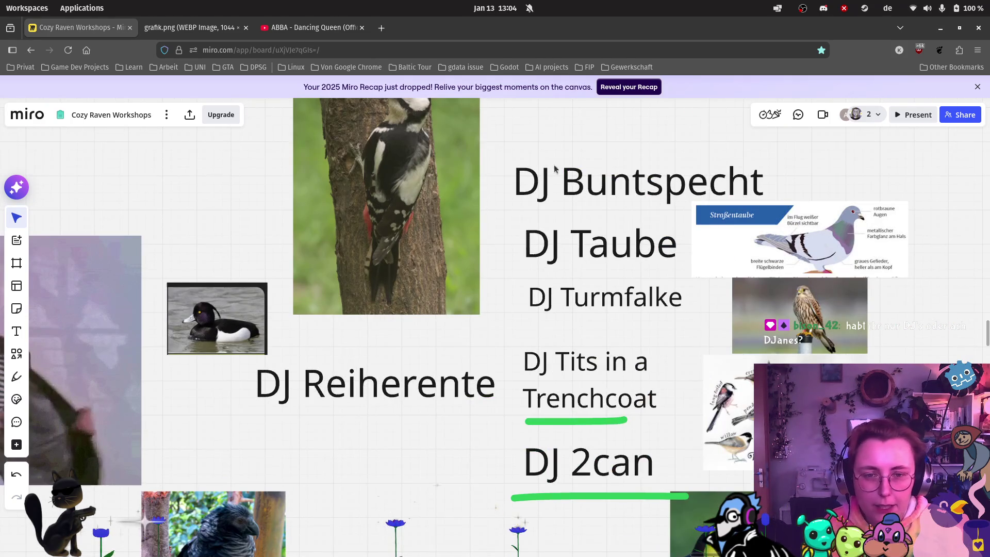
pyautogui.click(591, 184)
pyautogui.click(589, 239)
pyautogui.press('Escape')
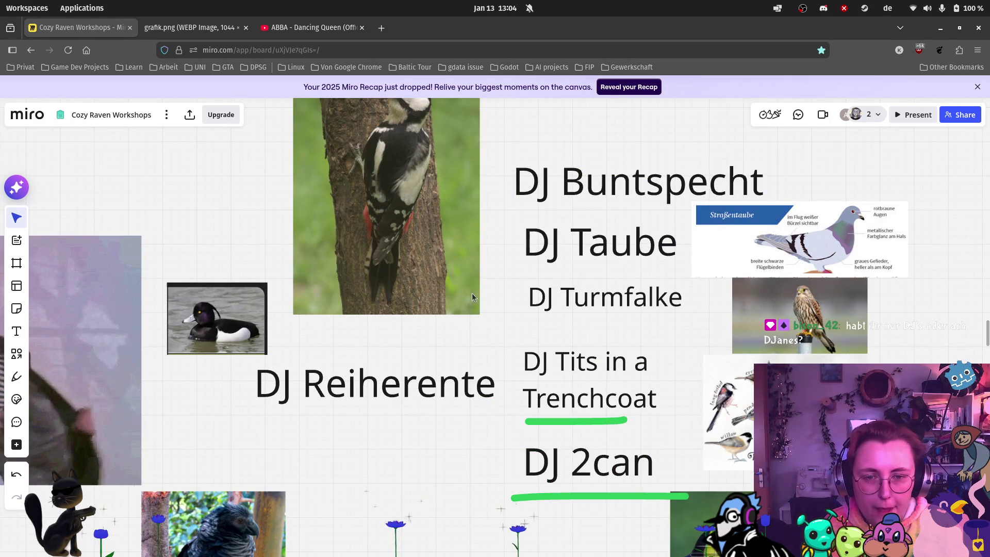
pyautogui.scroll(-5, 592, 242)
pyautogui.scroll(-5, 593, 243)
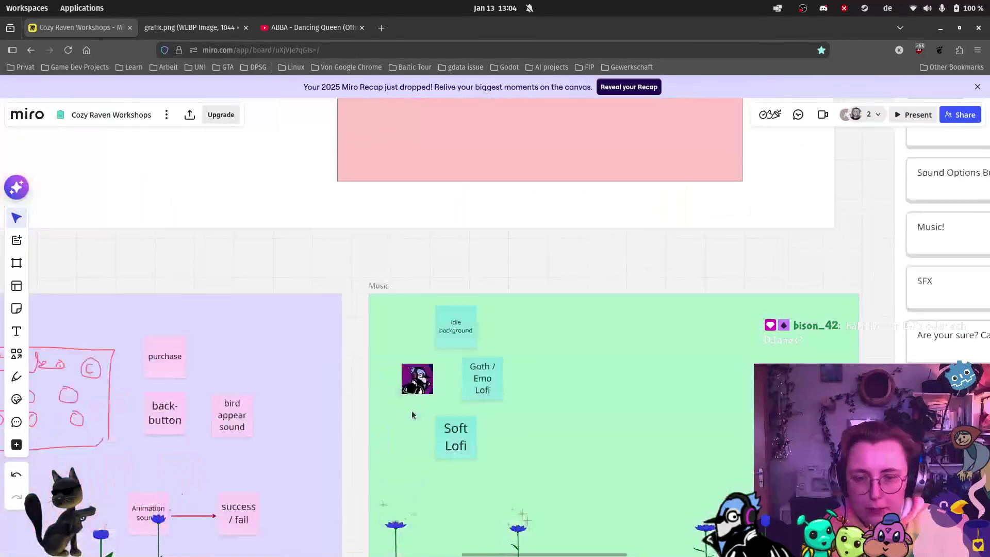
# Rearrange the Goth / Emo Lofi note, raven image and Soft Lofi note in the Music frame.
pyautogui.scroll(5, 606, 259)
pyautogui.moveTo(470, 297); pyautogui.dragTo(577, 296)
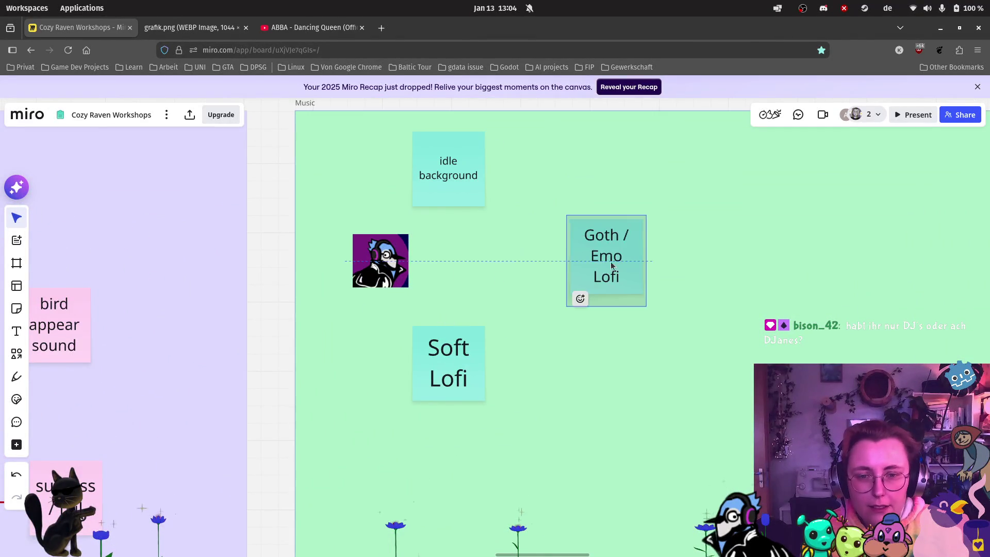
pyautogui.moveTo(402, 258); pyautogui.dragTo(476, 257)
pyautogui.moveTo(443, 360)
pyautogui.mouseDown()
pyautogui.moveTo(601, 382)
pyautogui.moveTo(838, 331)
pyautogui.moveTo(834, 322)
pyautogui.mouseUp()
pyautogui.moveTo(451, 274)
pyautogui.mouseDown()
pyautogui.moveTo(367, 316)
pyautogui.moveTo(384, 297)
pyautogui.mouseUp()
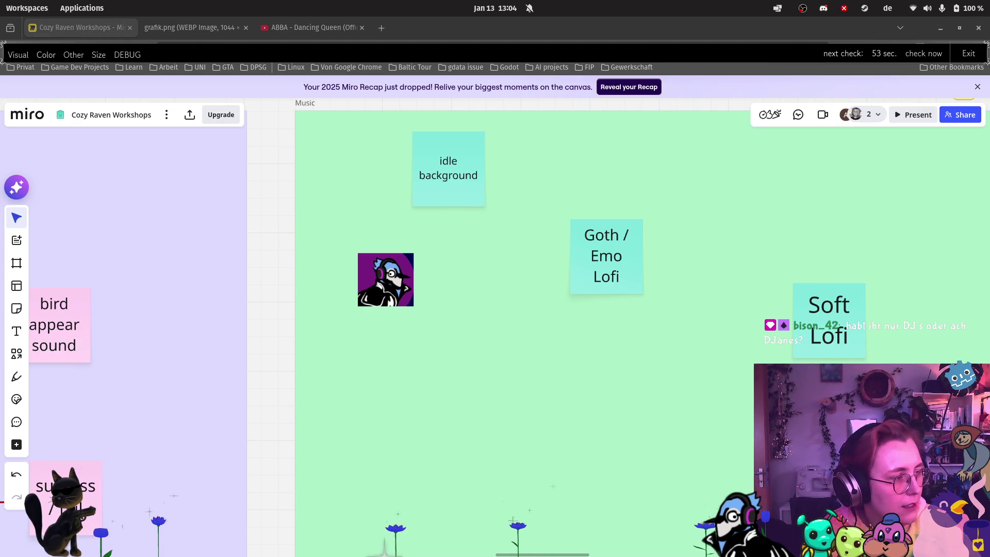
# Paste the yellow bird and replace the purple avatar with a blue jay image.
pyautogui.hotkey('ctrl', 'v')
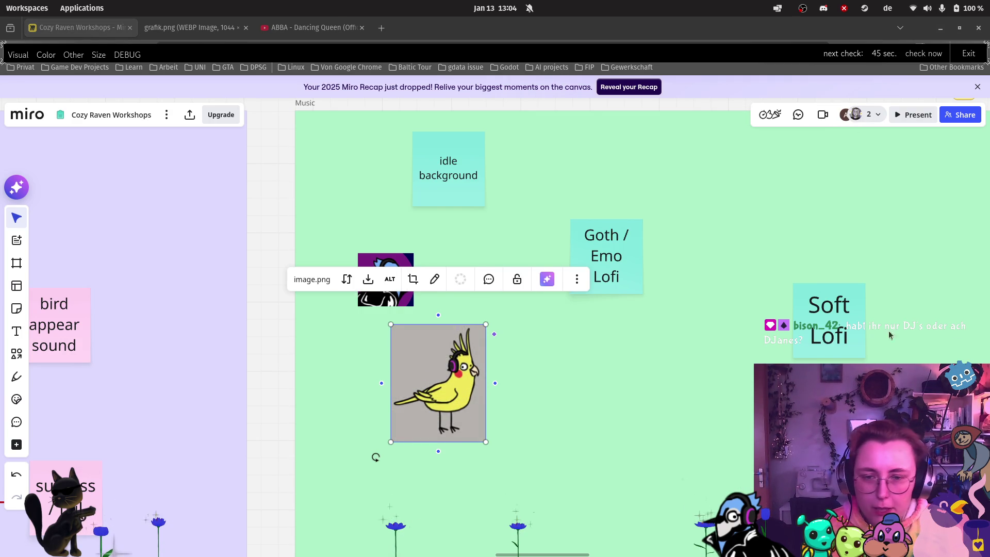
pyautogui.click(562, 432)
pyautogui.click(384, 285)
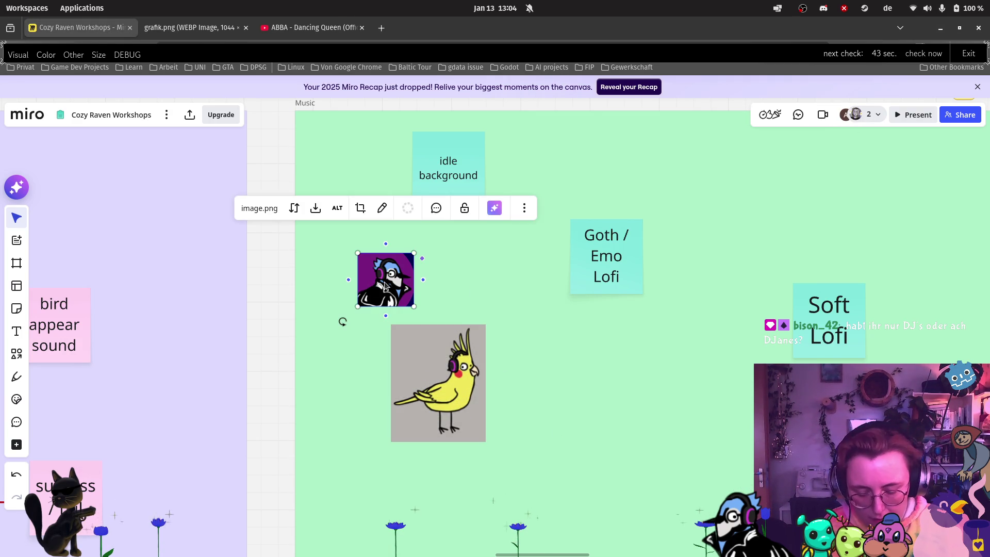
pyautogui.press('Delete')
pyautogui.hotkey('ctrl', 'v')
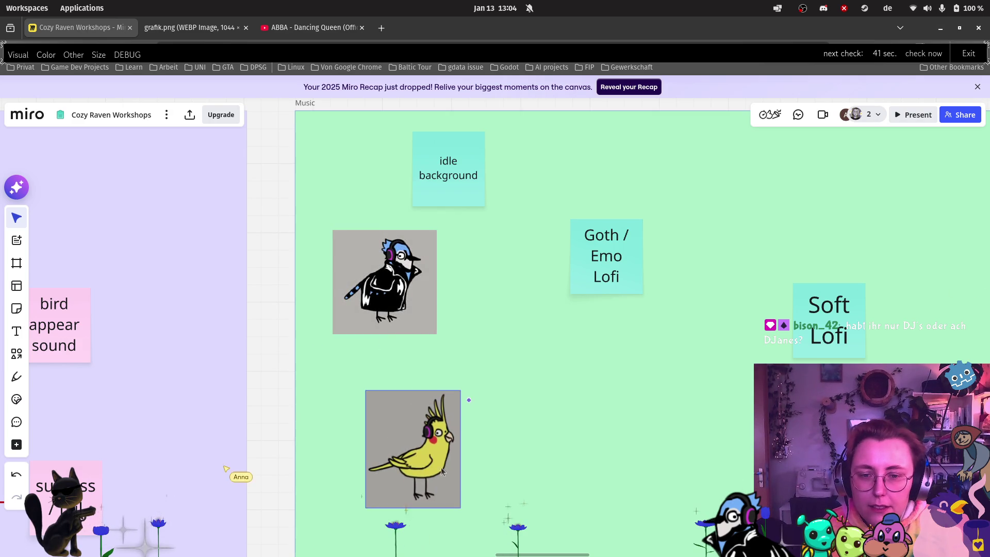
pyautogui.moveTo(384, 282); pyautogui.dragTo(413, 315)
pyautogui.click(555, 399)
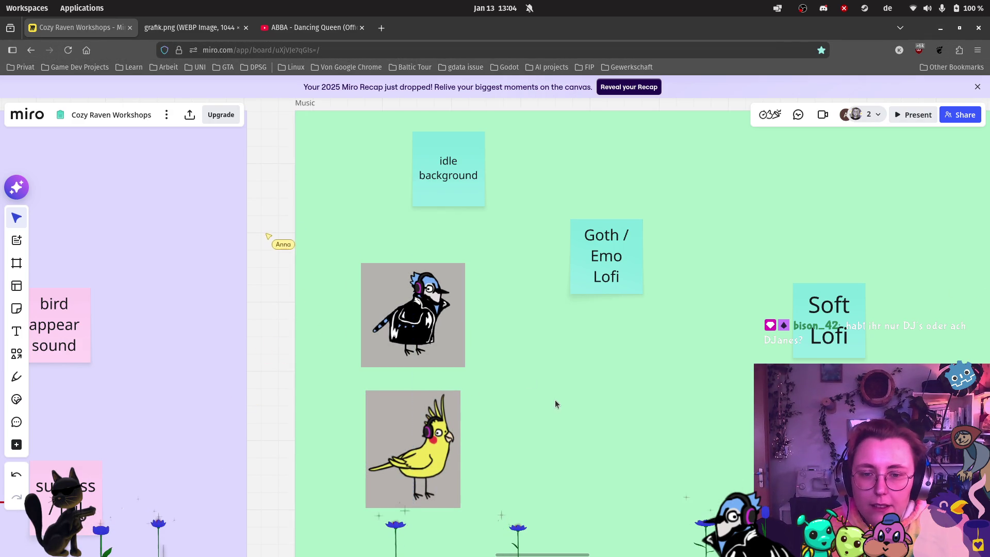
# Select the Music frame and pan over to the bird timeline with DJ labels.
pyautogui.scroll(-2, 564, 397)
pyautogui.click(564, 397)
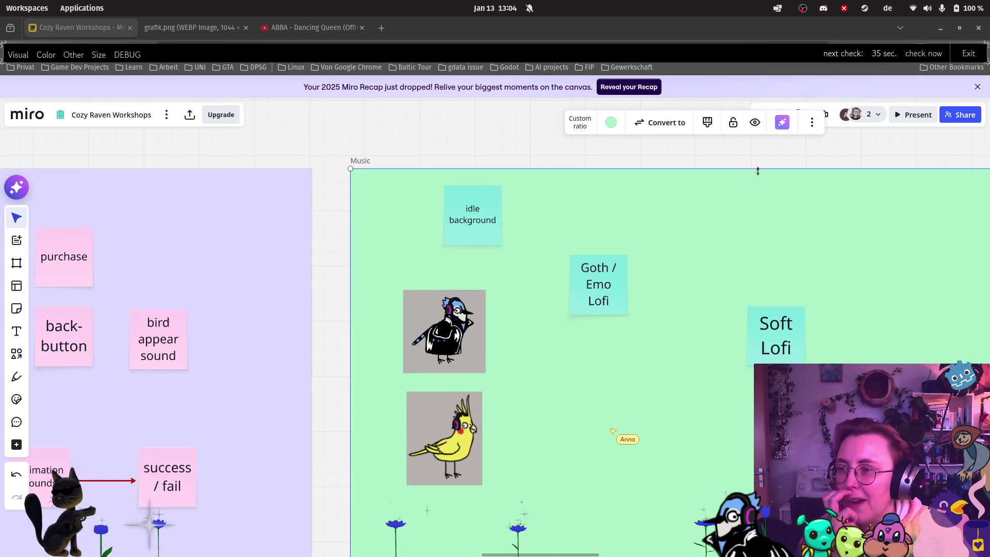
pyautogui.hscroll(-3, 725, 163)
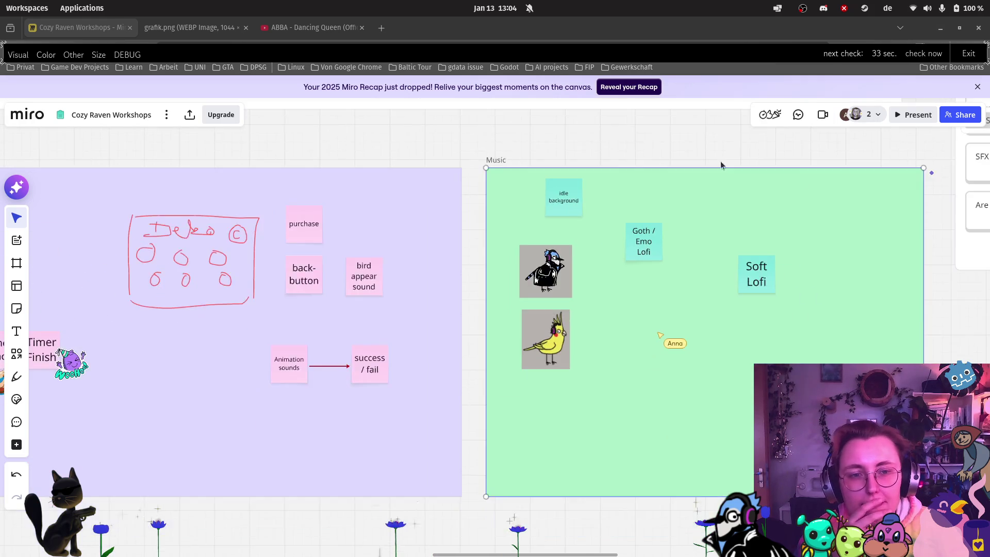
pyautogui.scroll(10, 735, 150)
pyautogui.hscroll(5, 633, 234)
pyautogui.scroll(10, 633, 234)
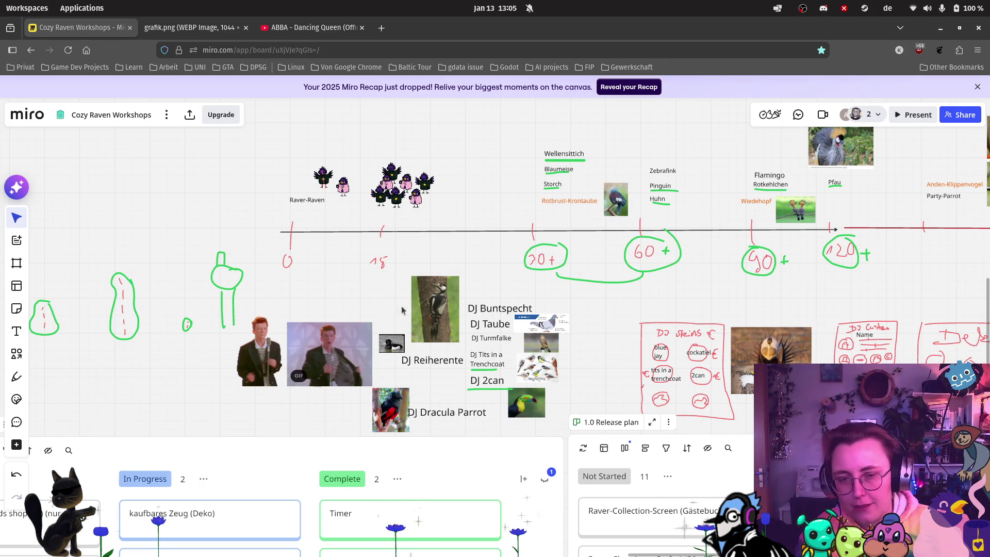
# Copy the woodpecker image from the DJ list and paste it into the Music frame.
pyautogui.scroll(3, 530, 308)
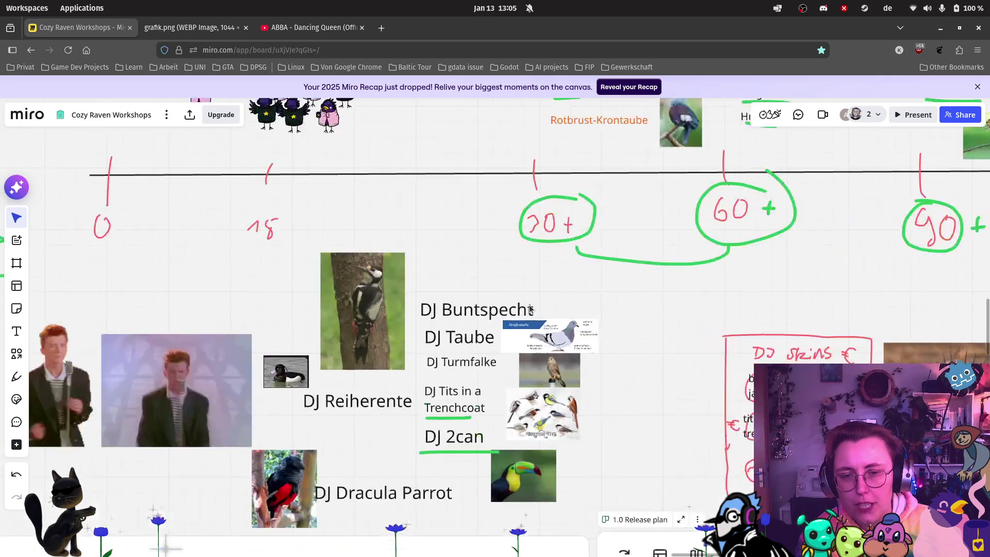
pyautogui.scroll(3, 530, 308)
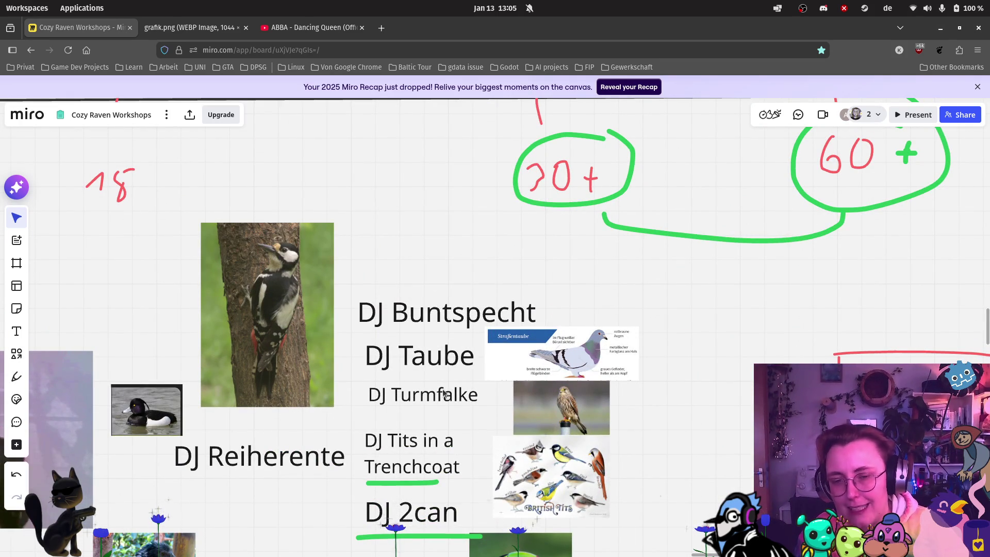
pyautogui.scroll(3, 504, 522)
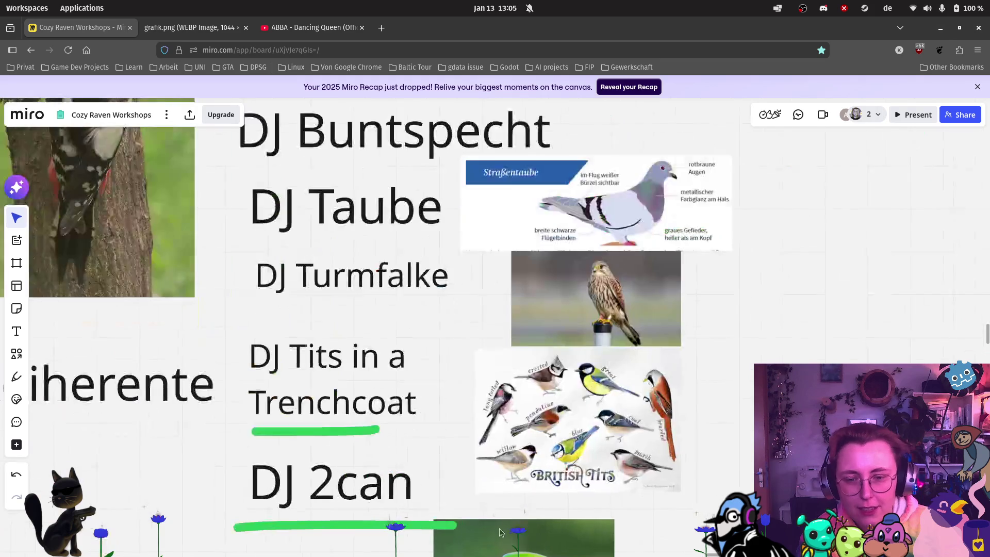
pyautogui.scroll(-4, 287, 453)
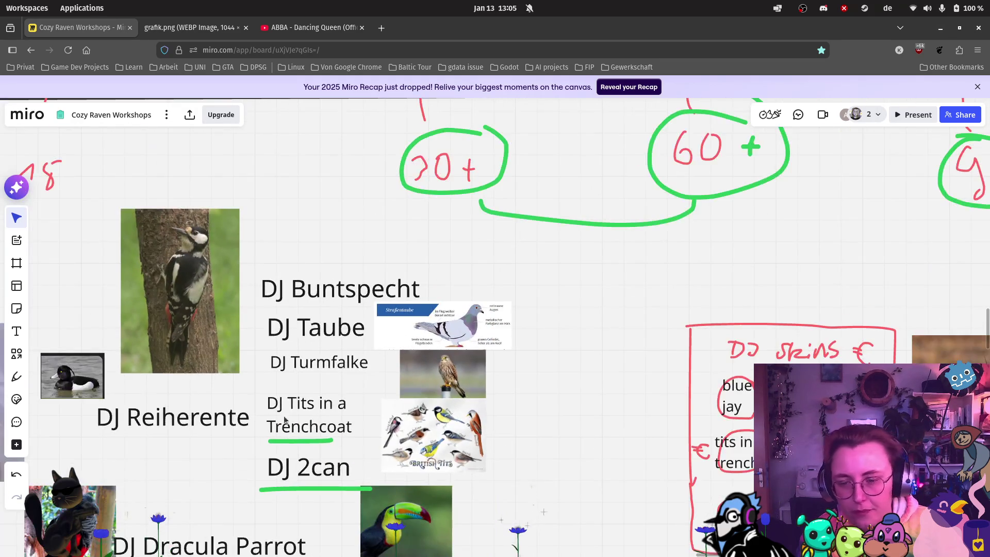
pyautogui.click(303, 287)
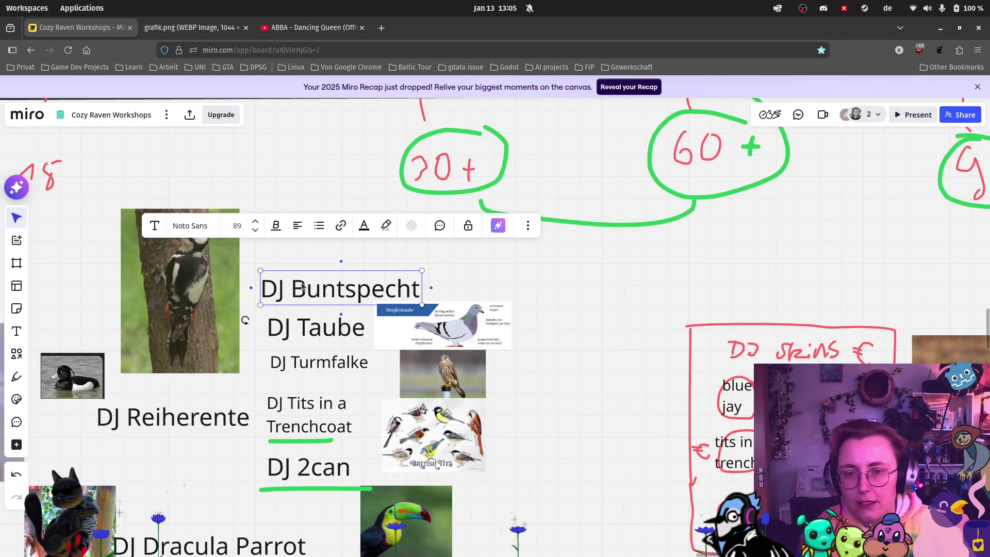
pyautogui.scroll(-8, 302, 287)
pyautogui.scroll(3, 330, 384)
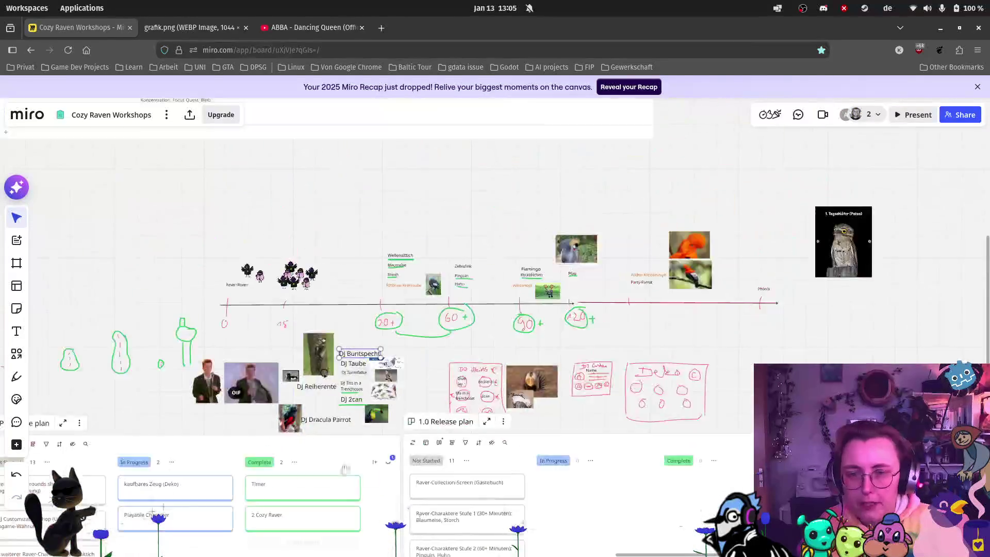
pyautogui.scroll(5, 284, 391)
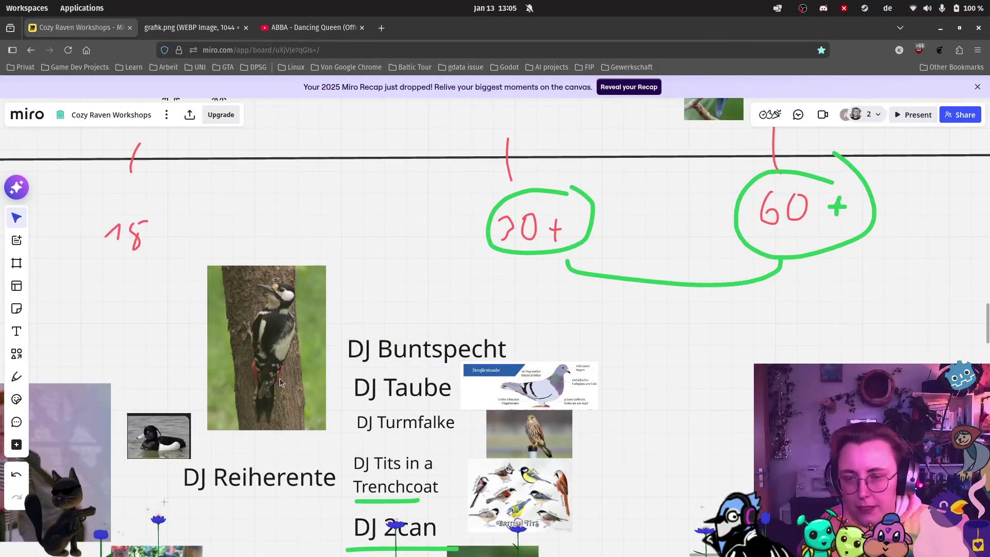
pyautogui.click(279, 384)
pyautogui.scroll(-5, 277, 452)
pyautogui.scroll(5, 464, 361)
pyautogui.scroll(3, 665, 328)
pyautogui.scroll(5, 444, 382)
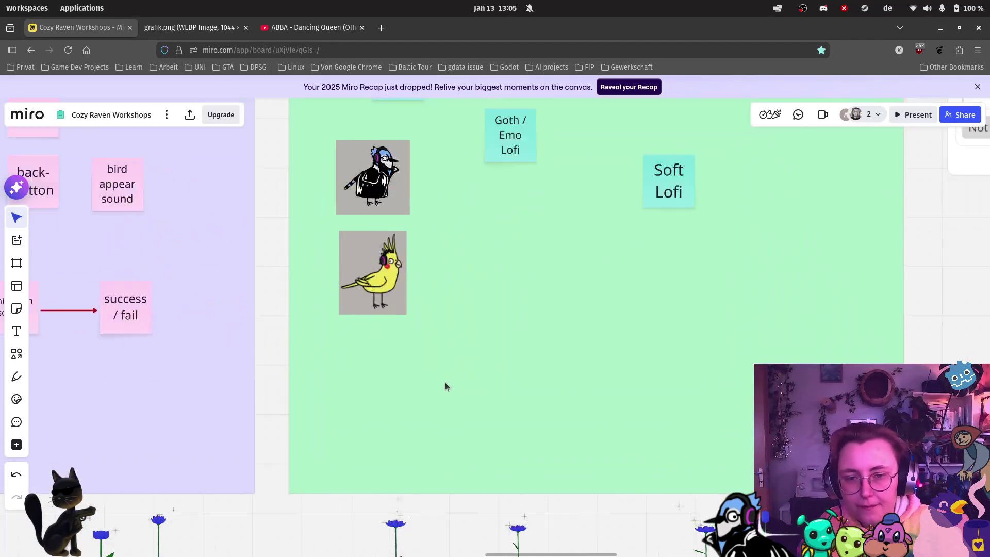
pyautogui.hotkey('ctrl', 'v')
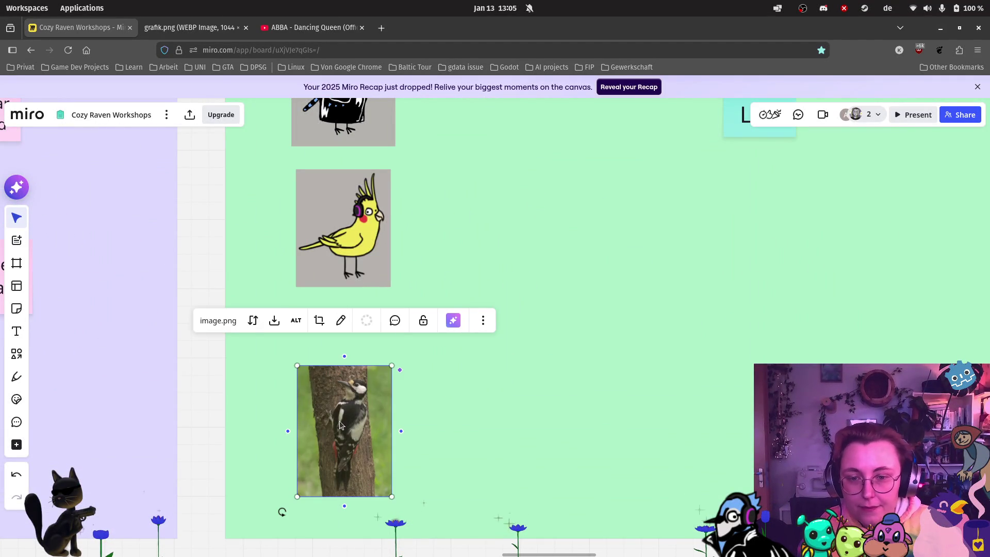
# Paste the duck image into the Music frame, enlarge it and place it lower middle.
pyautogui.scroll(-2, 587, 295)
pyautogui.scroll(-3, 586, 295)
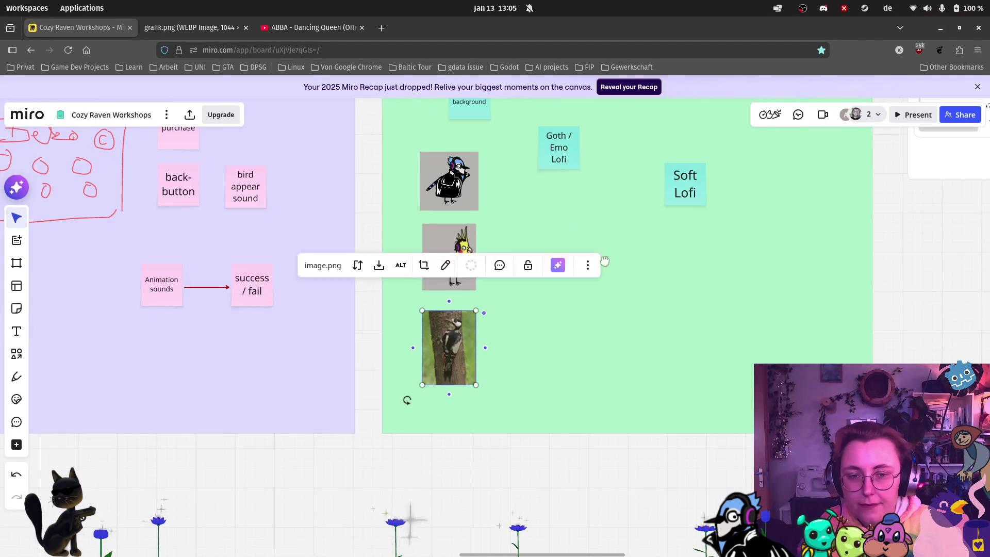
pyautogui.scroll(-5, 633, 241)
pyautogui.scroll(3, 581, 354)
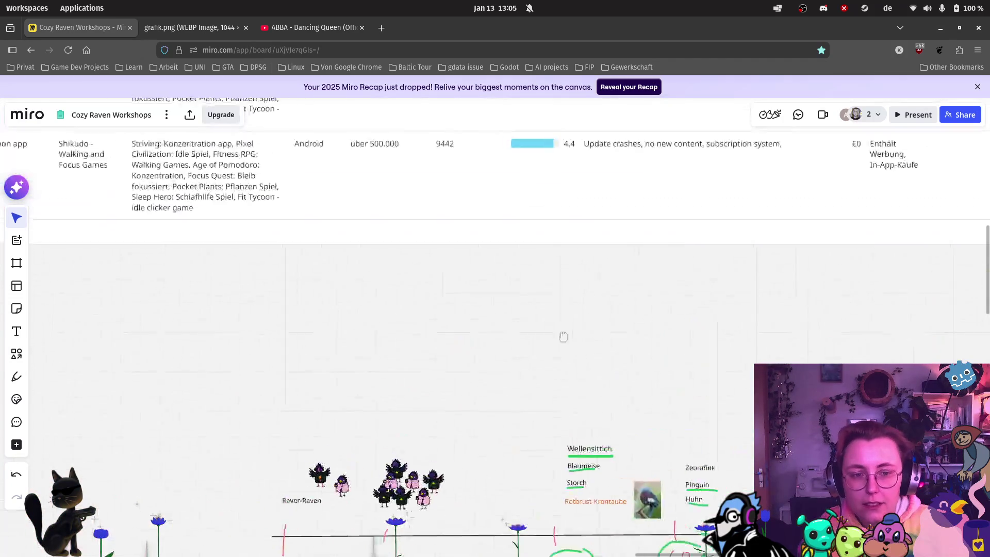
pyautogui.scroll(-5, 579, 355)
pyautogui.hscroll(5, 579, 355)
pyautogui.scroll(4, 124, 435)
pyautogui.click(154, 384)
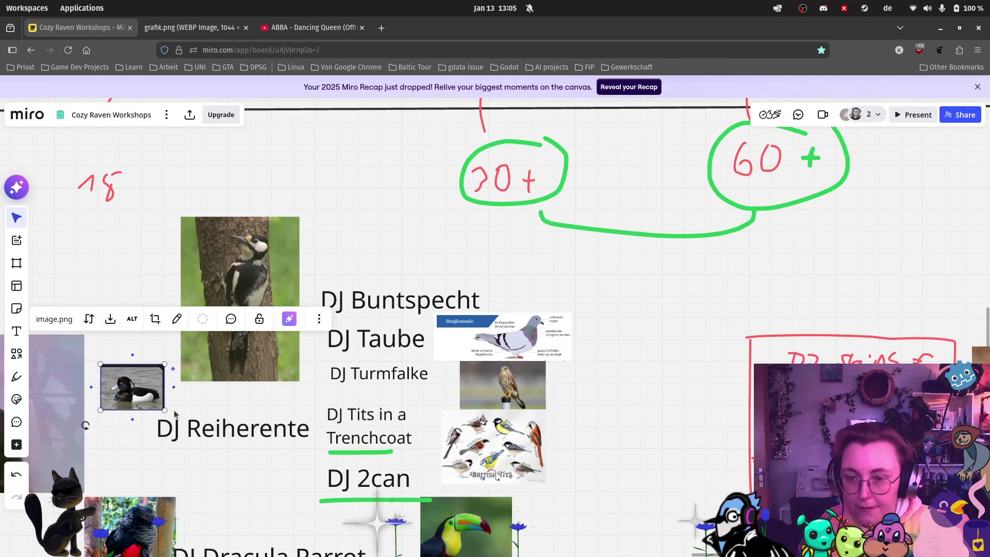
pyautogui.scroll(-3, 174, 414)
pyautogui.hscroll(5, 154, 412)
pyautogui.scroll(-5, 103, 438)
pyautogui.scroll(3, 68, 457)
pyautogui.hscroll(5, 69, 458)
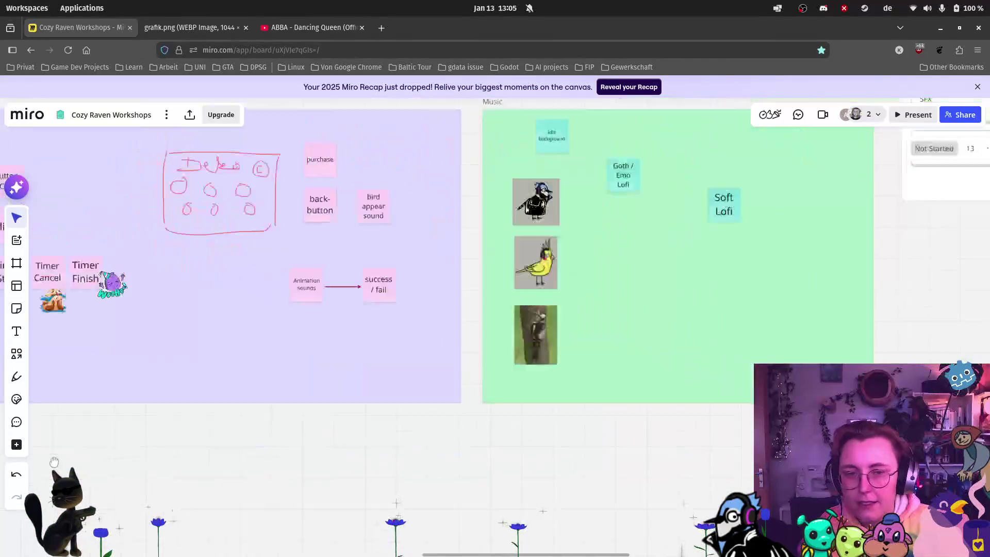
pyautogui.scroll(2, 521, 429)
pyautogui.click(539, 427)
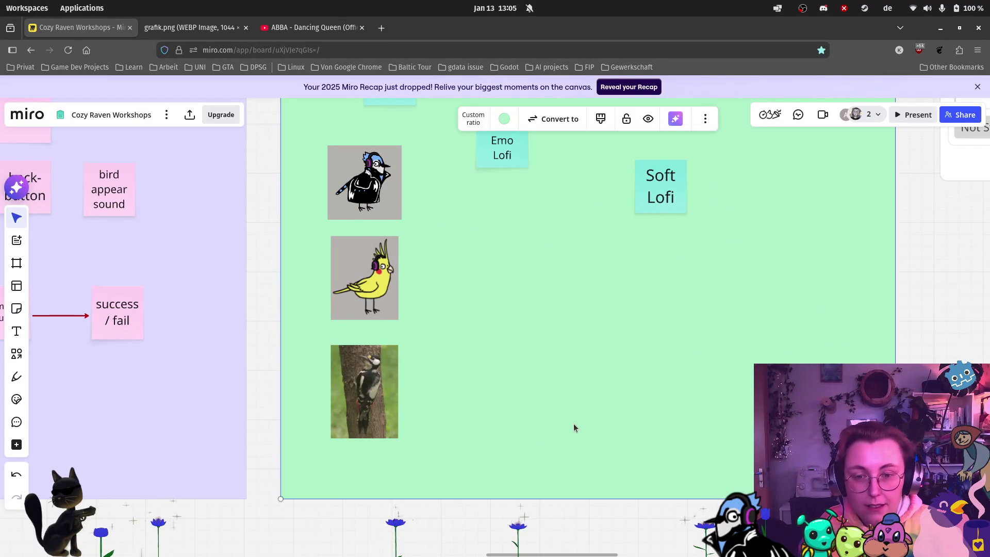
pyautogui.hotkey('ctrl', 'v')
pyautogui.moveTo(594, 414); pyautogui.dragTo(659, 380)
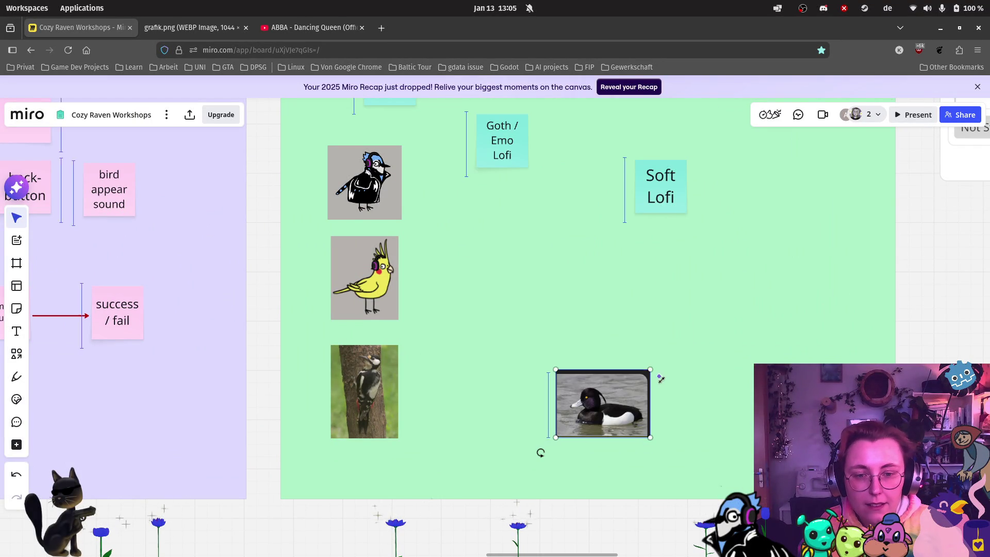
pyautogui.moveTo(623, 407)
pyautogui.mouseDown()
pyautogui.moveTo(592, 399)
pyautogui.moveTo(606, 403)
pyautogui.mouseUp()
pyautogui.scroll(-3, 519, 449)
pyautogui.hscroll(10, 541, 442)
pyautogui.scroll(-5, 480, 346)
pyautogui.scroll(-10, 480, 347)
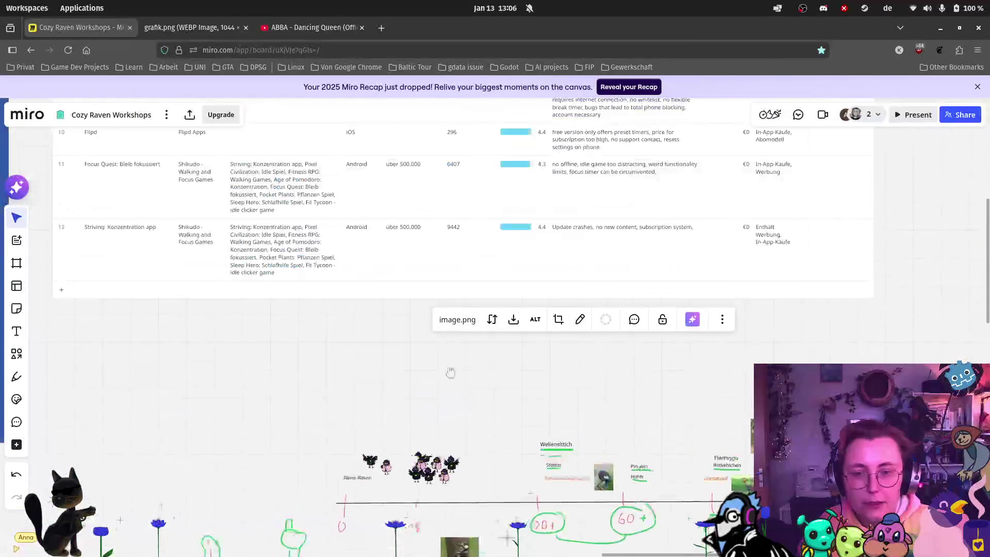
# Copy the pigeon image into the Music frame and move it toward the frame centre.
pyautogui.scroll(5, 608, 534)
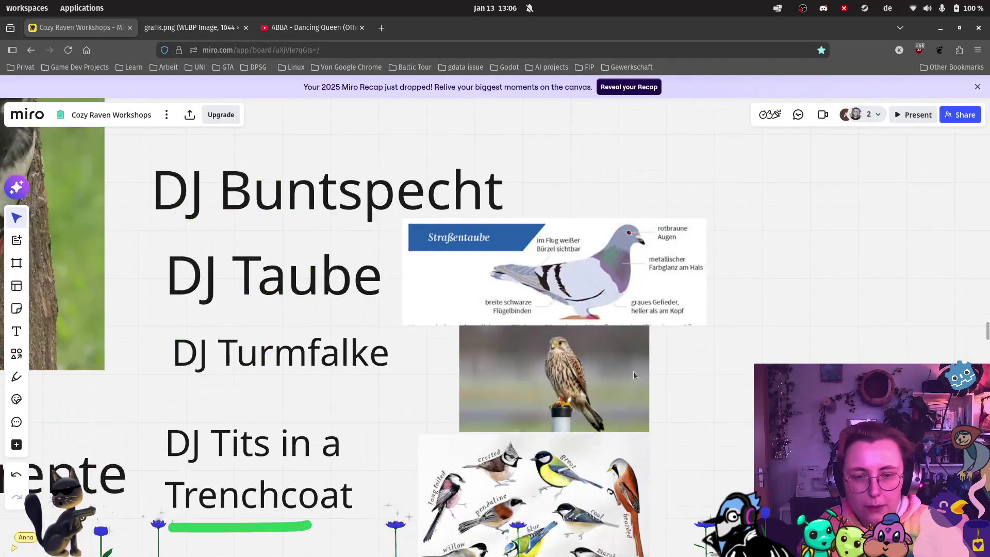
pyautogui.click(638, 309)
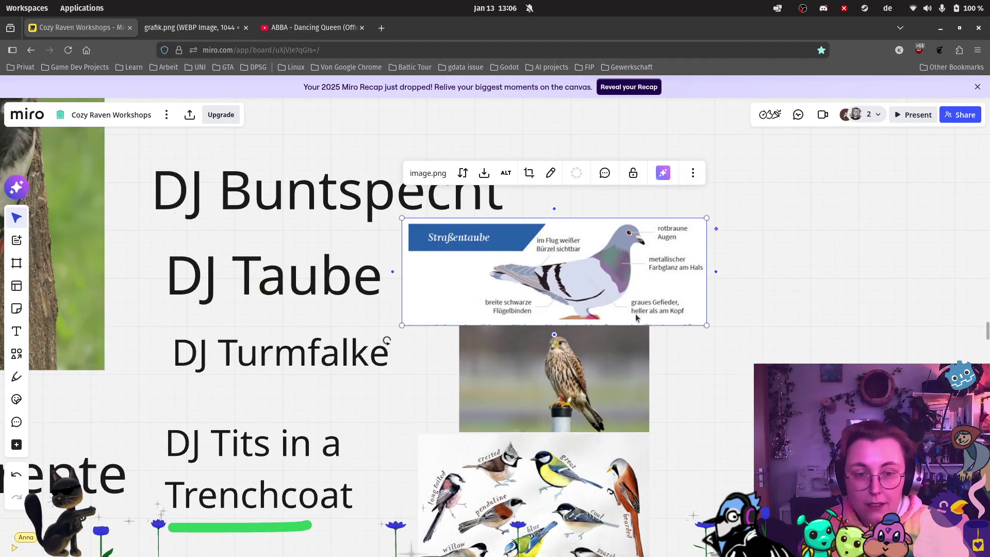
pyautogui.scroll(-5, 638, 314)
pyautogui.scroll(5, 517, 318)
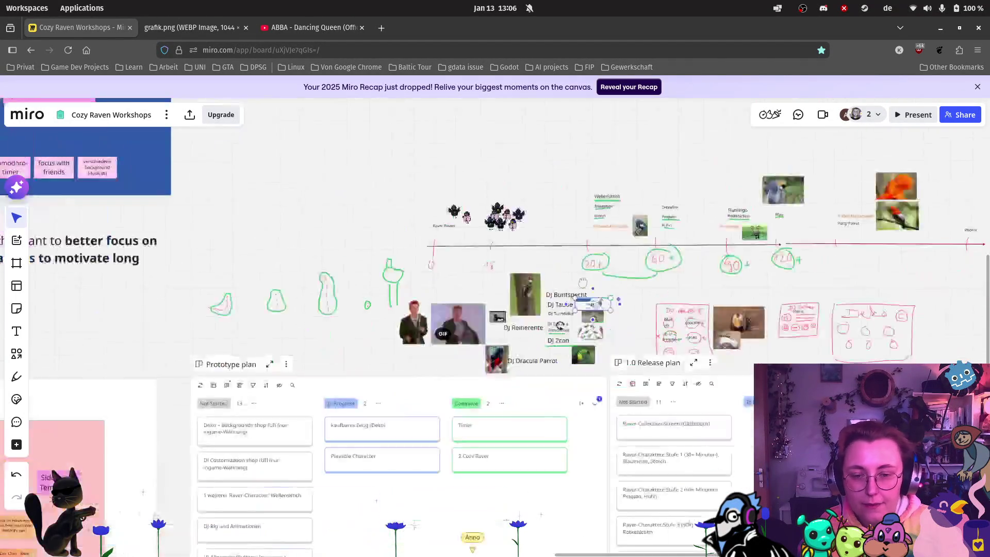
pyautogui.scroll(10, 517, 319)
pyautogui.scroll(3, 491, 462)
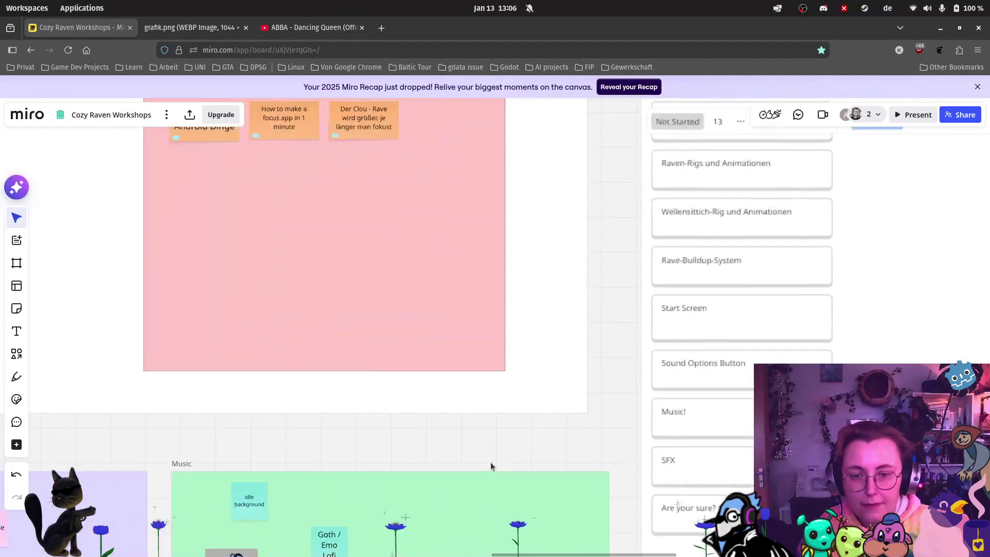
pyautogui.scroll(-5, 491, 462)
pyautogui.scroll(3, 490, 480)
pyautogui.click(480, 452)
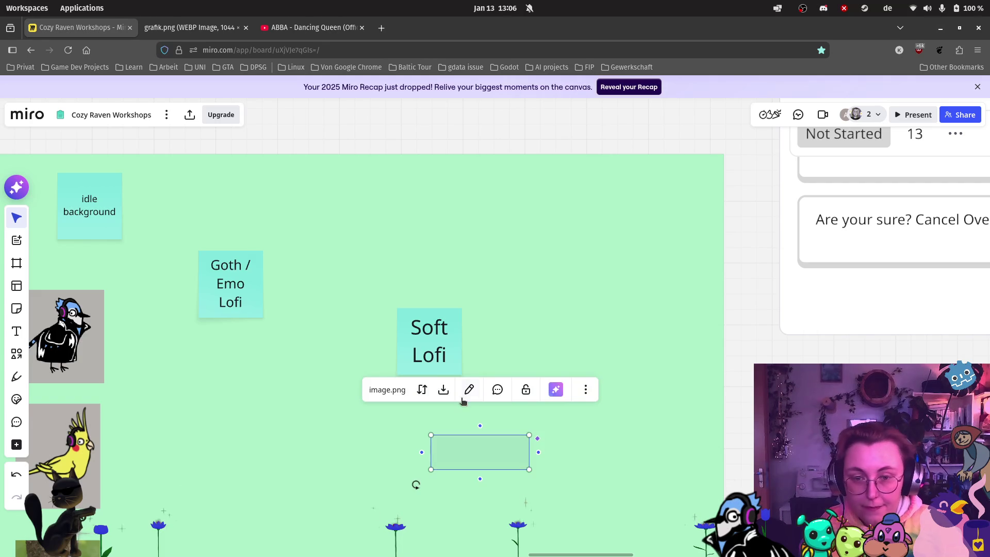
pyautogui.click(472, 355)
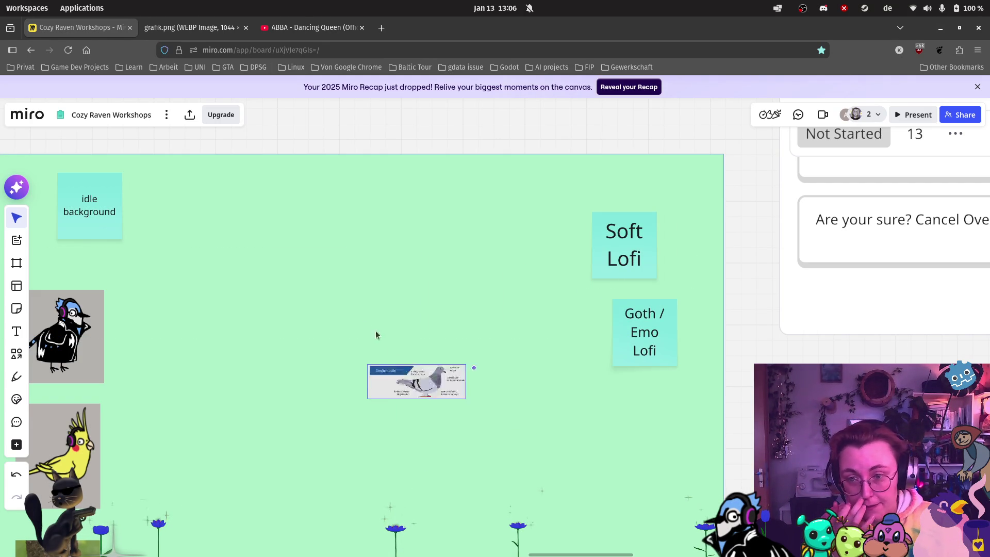
pyautogui.click(320, 330)
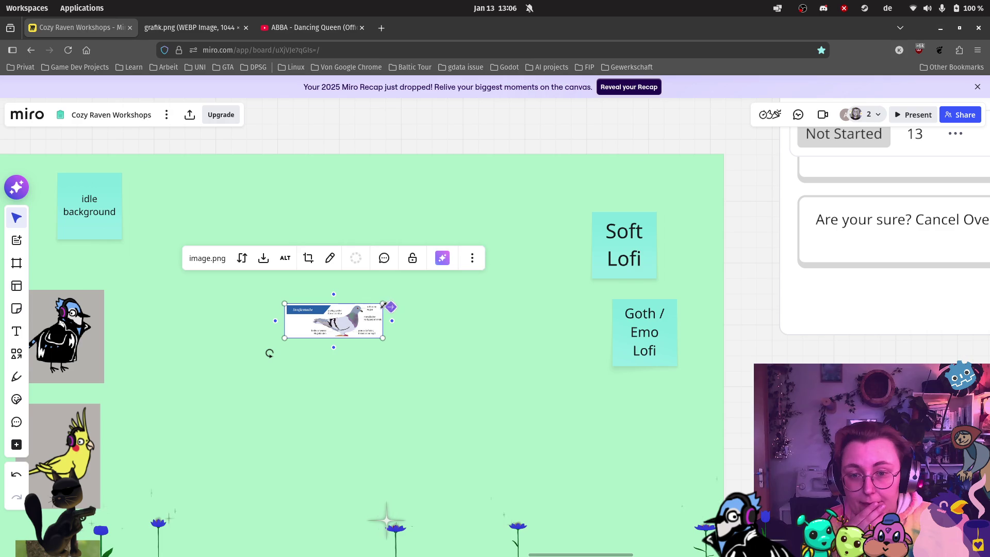
# Custom-crop the pigeon image to remove its left part with the title.
pyautogui.click(366, 333)
pyautogui.click(349, 243)
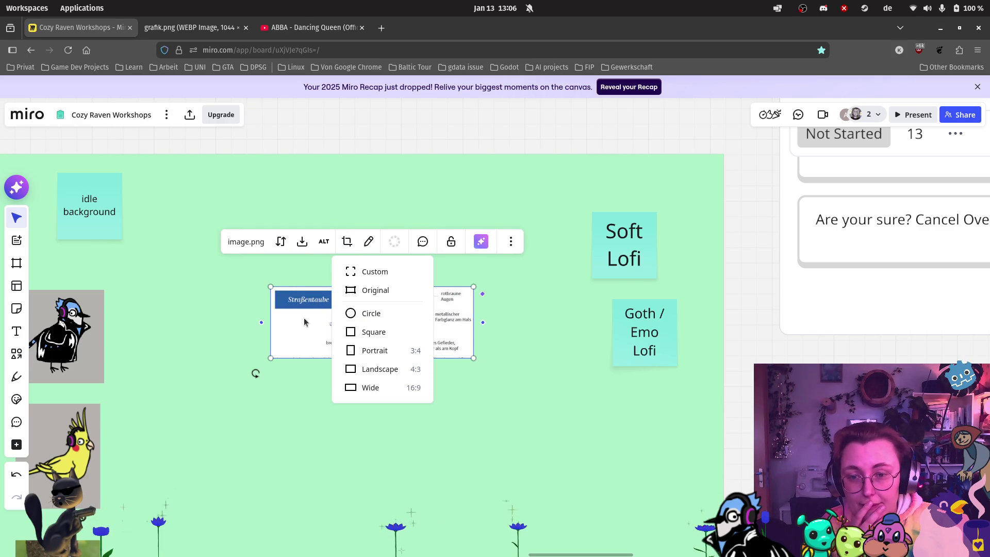
pyautogui.click(357, 270)
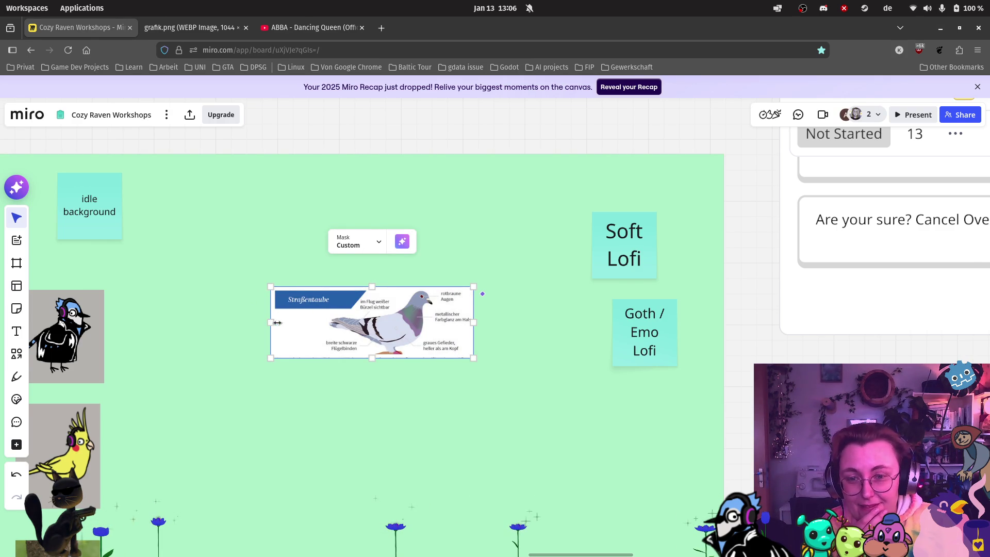
pyautogui.moveTo(271, 324); pyautogui.dragTo(321, 324)
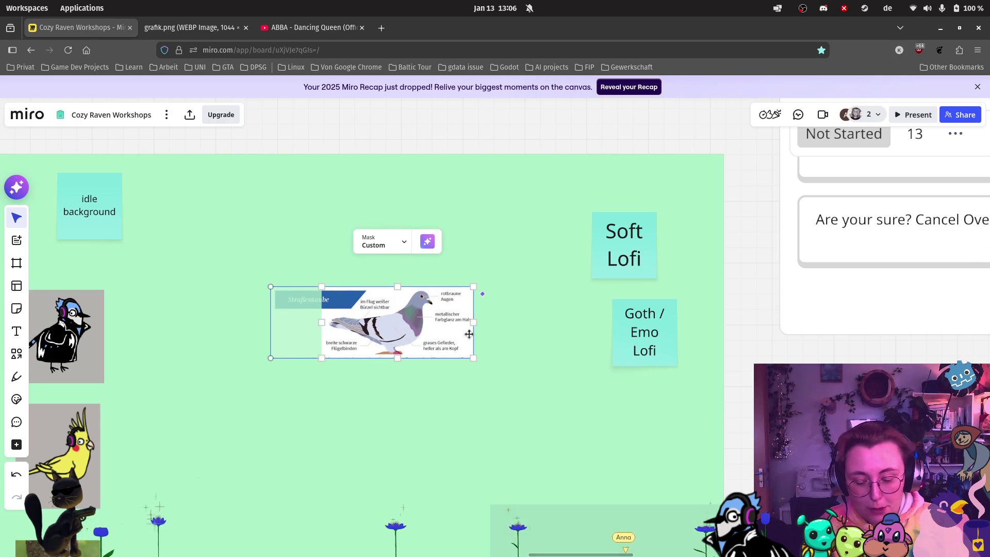
pyautogui.click(567, 310)
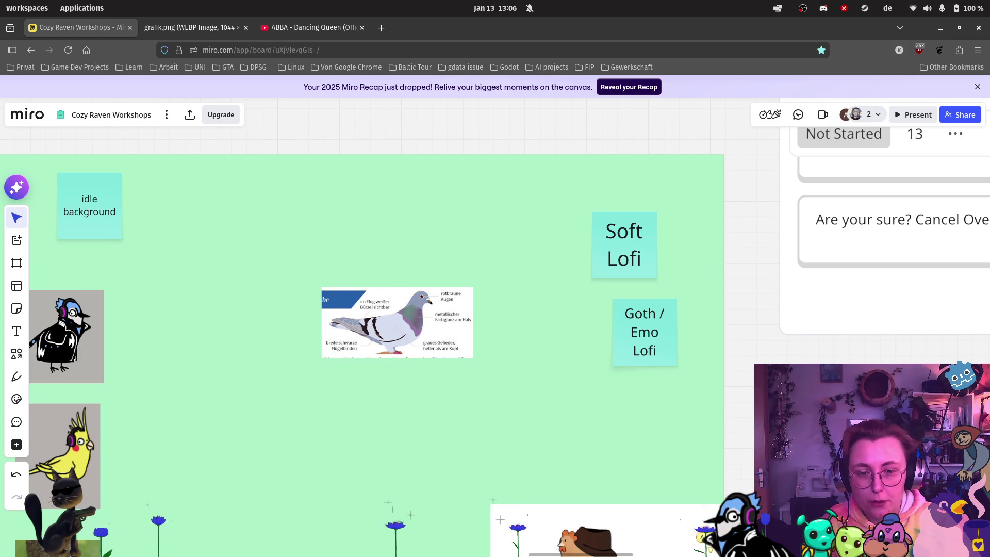
pyautogui.scroll(-2, 809, 379)
pyautogui.scroll(-3, 770, 283)
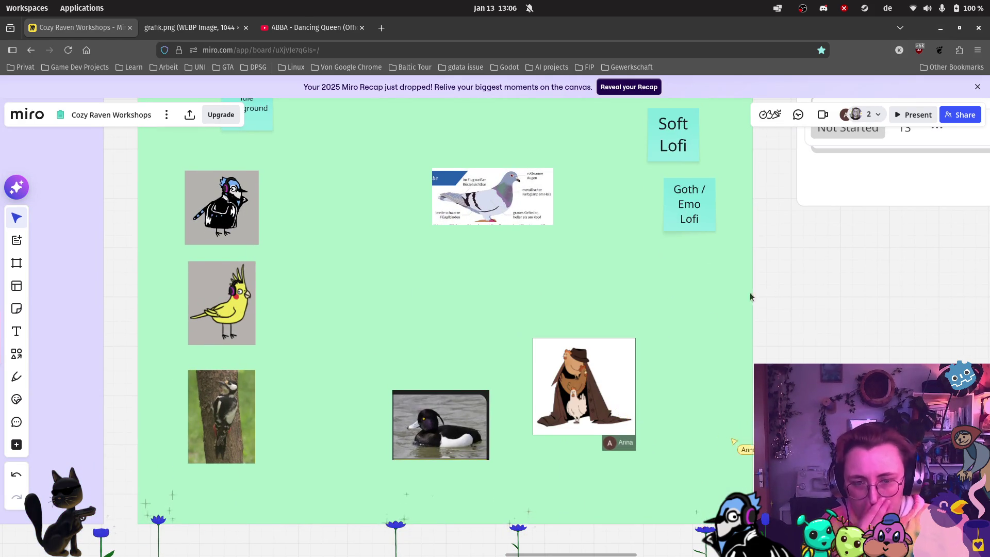
# Copy the kestrel photo from the DJ Turmfalke entry and paste it into the Music frame.
pyautogui.scroll(1, 539, 395)
pyautogui.scroll(3, 539, 395)
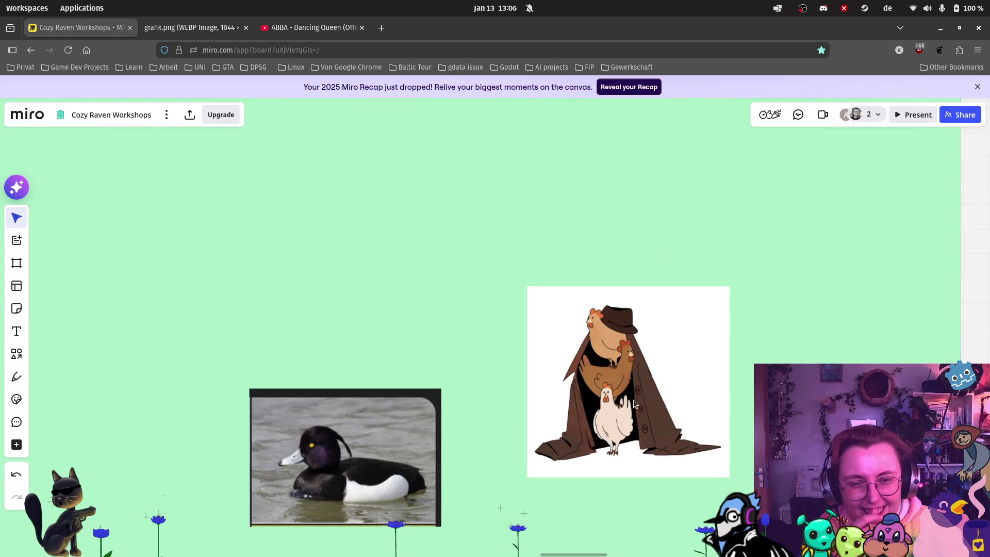
pyautogui.scroll(-3, 855, 298)
pyautogui.scroll(-2, 691, 467)
pyautogui.scroll(-5, 664, 475)
pyautogui.scroll(3, 605, 353)
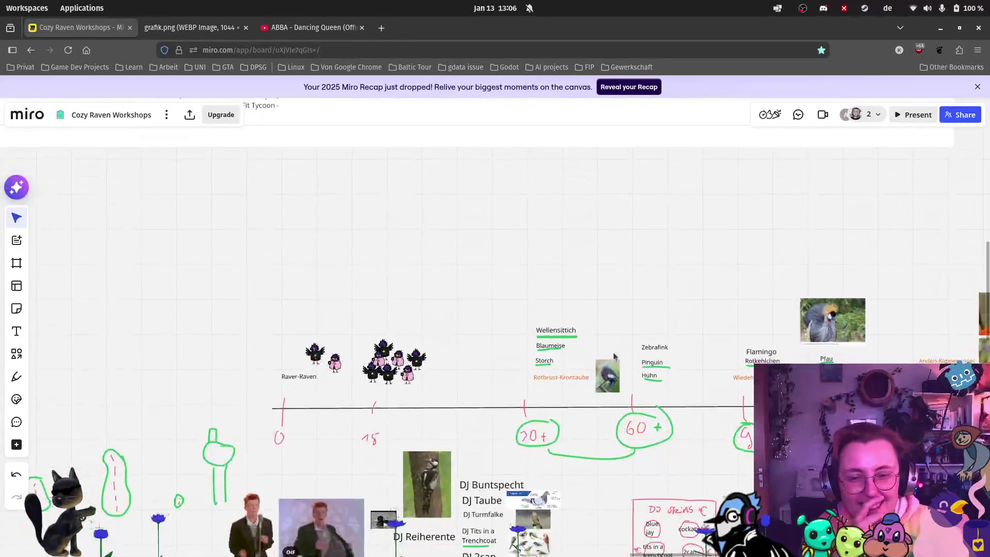
pyautogui.scroll(-3, 603, 382)
pyautogui.scroll(3, 601, 416)
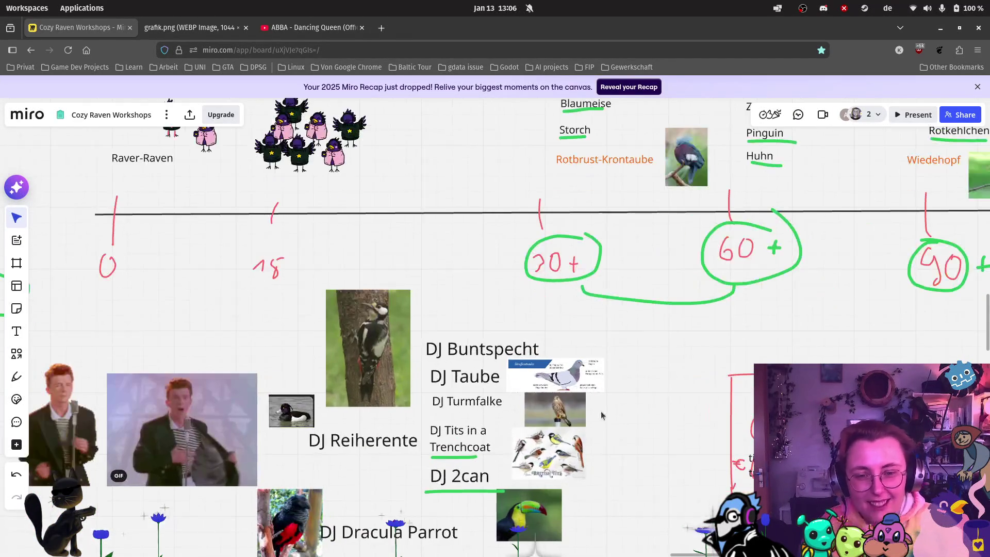
pyautogui.scroll(5, 601, 416)
pyautogui.click(565, 410)
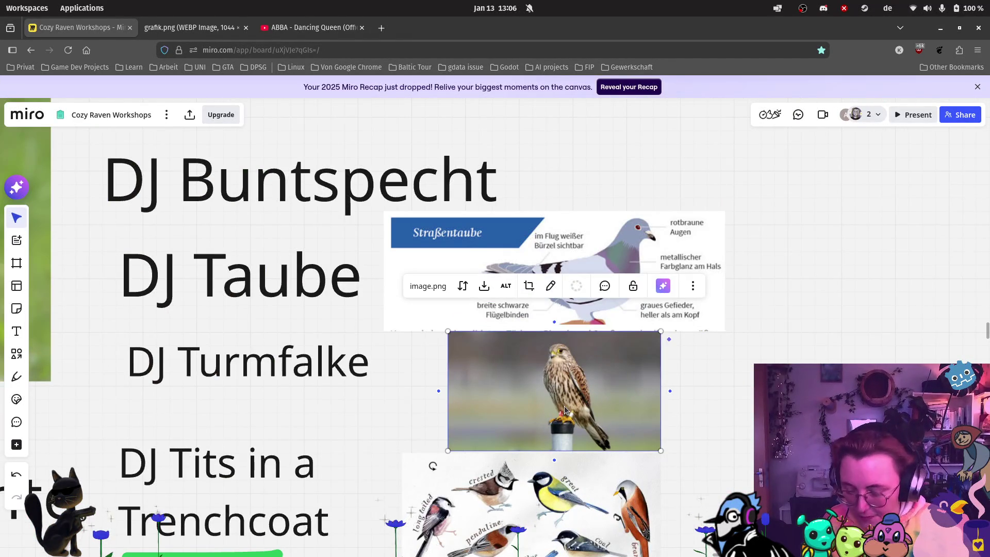
pyautogui.scroll(-5, 564, 409)
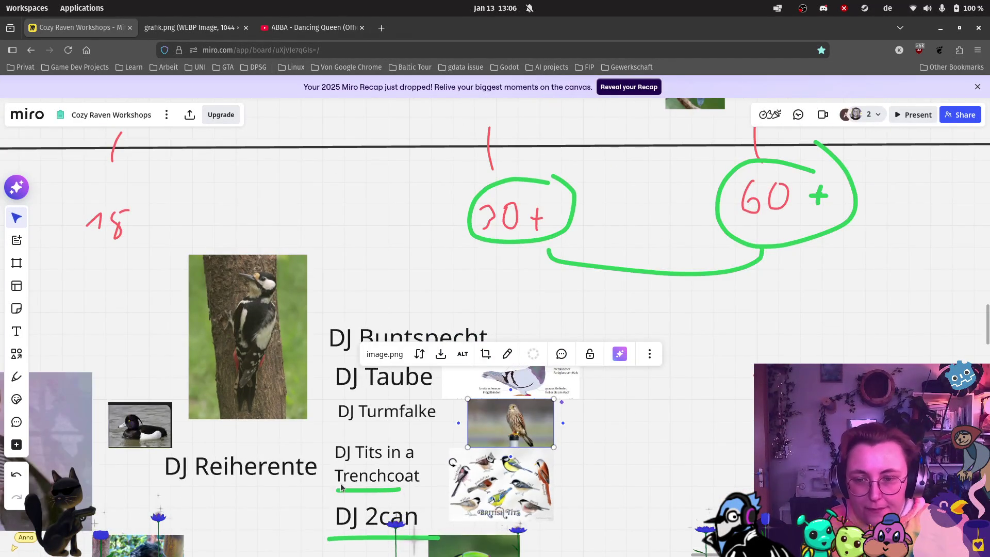
pyautogui.scroll(-15, 342, 488)
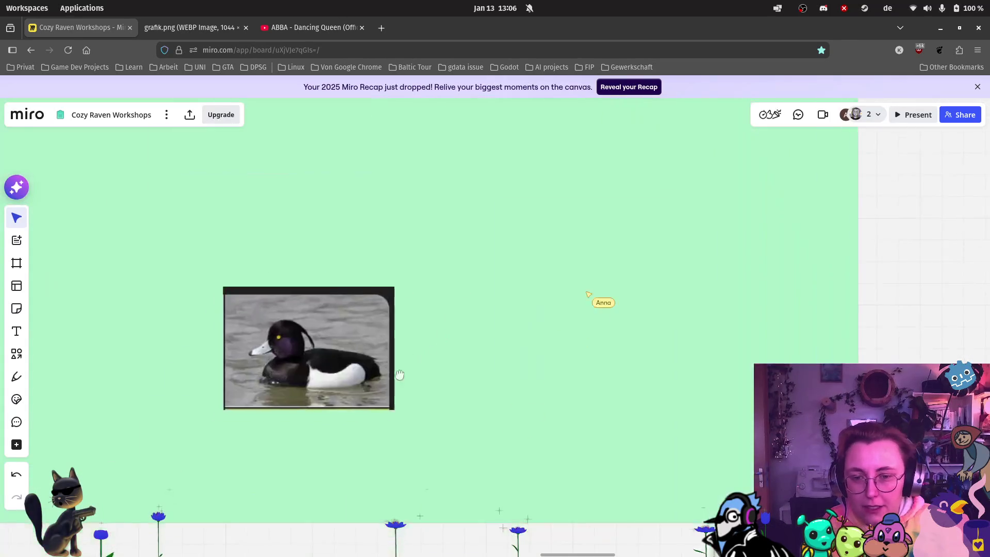
pyautogui.scroll(-3, 400, 383)
pyautogui.hotkey('ctrl', 'v')
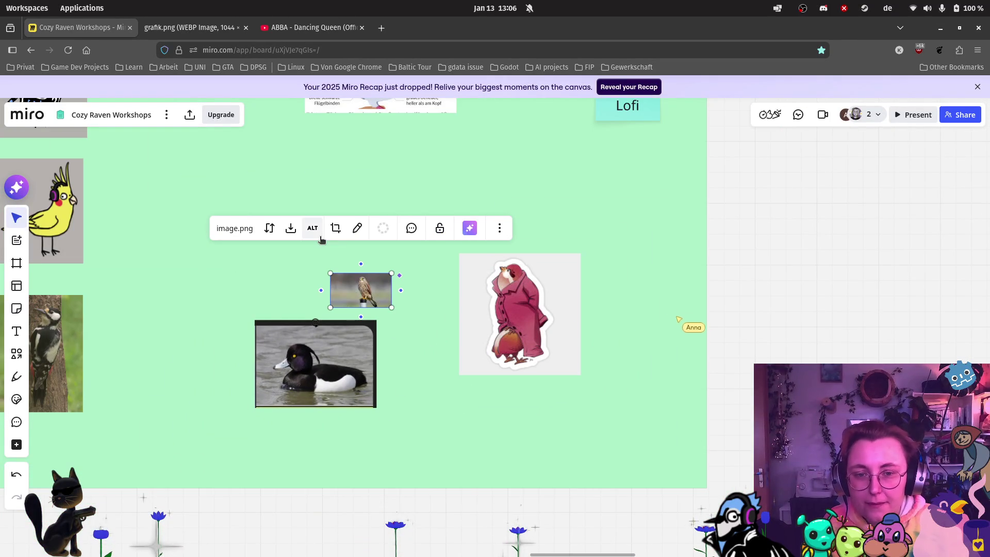
# Resize the kestrel photo and position it above the duck image.
pyautogui.scroll(2, 338, 197)
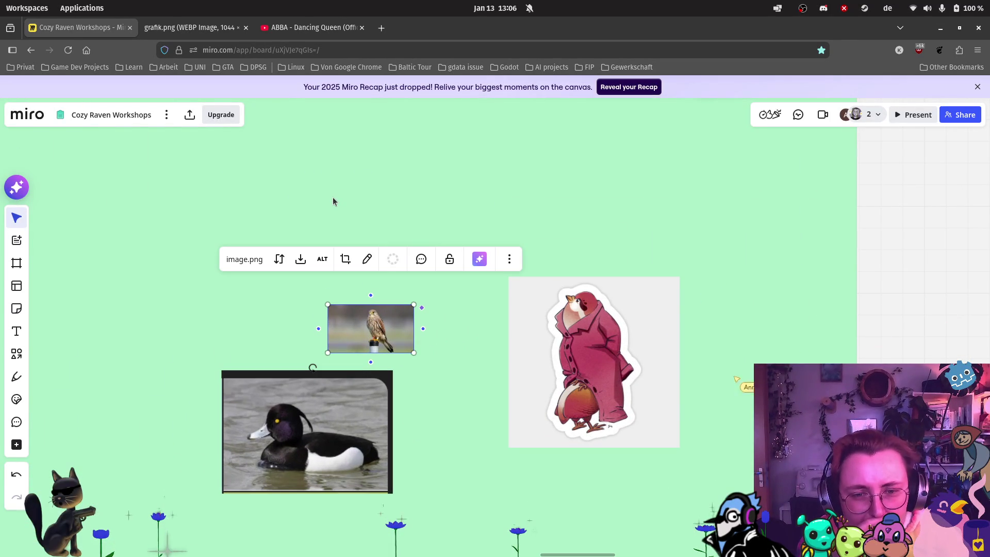
pyautogui.moveTo(414, 306)
pyautogui.mouseDown()
pyautogui.moveTo(506, 243)
pyautogui.moveTo(537, 235)
pyautogui.mouseUp()
pyautogui.moveTo(492, 258); pyautogui.dragTo(367, 233)
pyautogui.moveTo(205, 324); pyautogui.dragTo(232, 308)
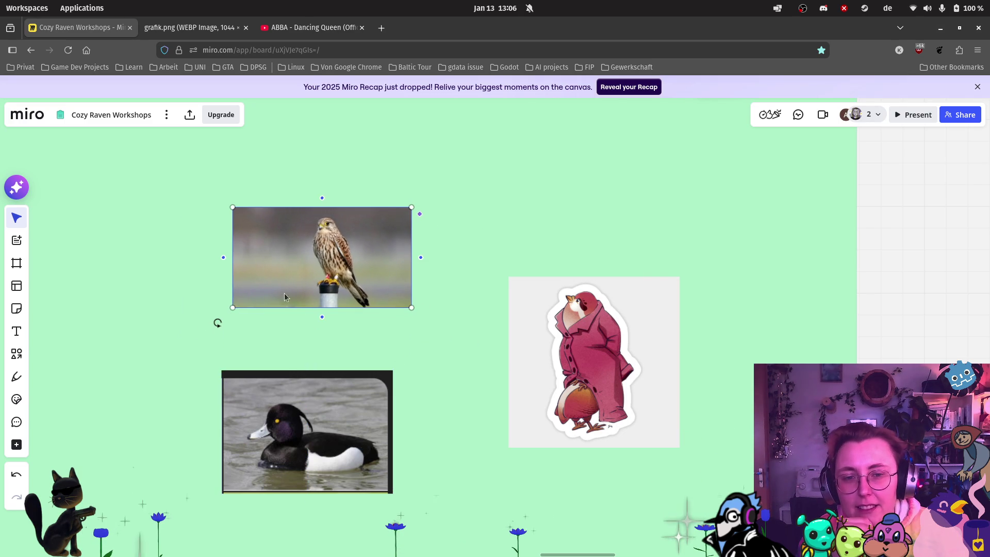
pyautogui.scroll(-5, 444, 286)
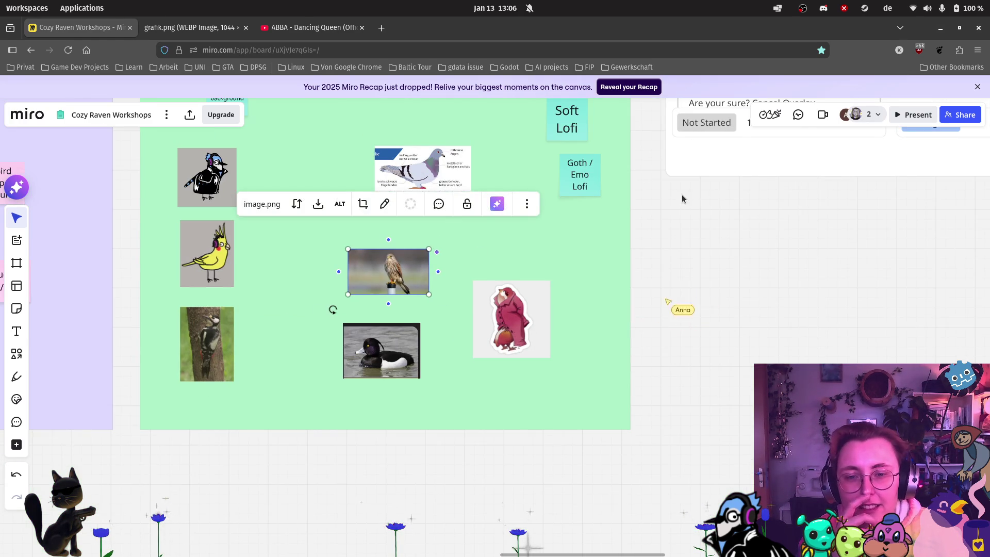
pyautogui.scroll(-3, 683, 196)
pyautogui.scroll(5, 612, 304)
pyautogui.scroll(-2, 612, 304)
pyautogui.scroll(10, 602, 298)
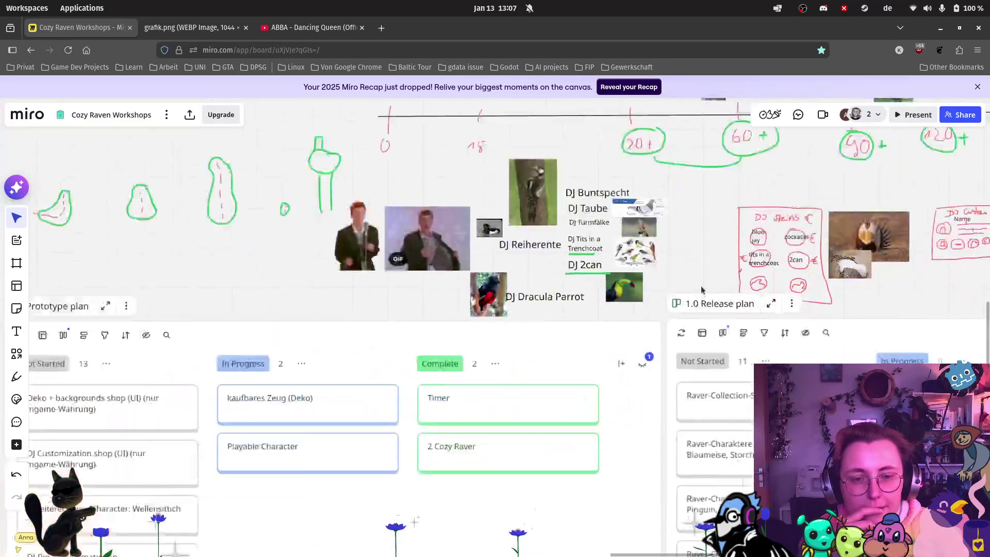
# Paste the toucan photo into the Music frame, enlarge it and arrange it with the robin.
pyautogui.click(602, 300)
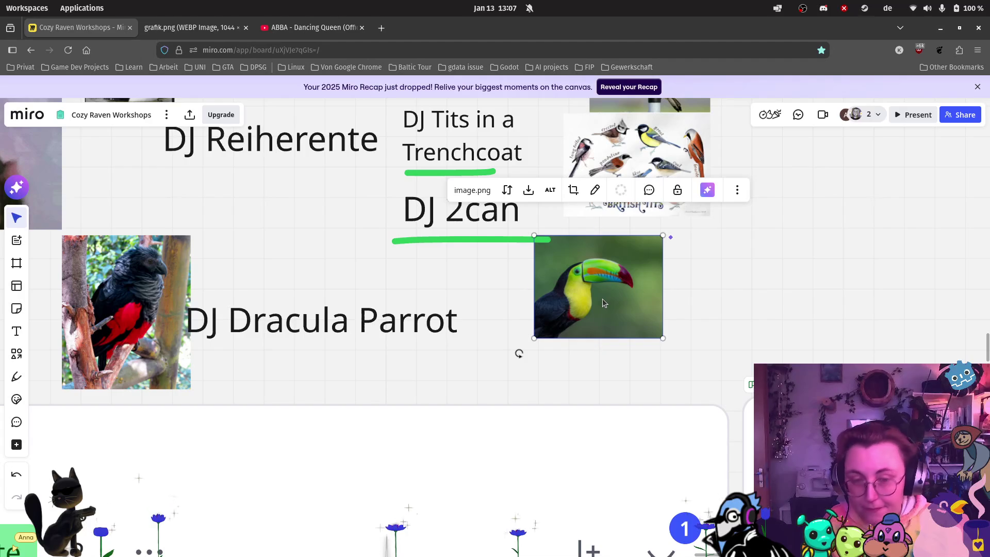
pyautogui.scroll(-5, 603, 298)
pyautogui.scroll(-5, 556, 272)
pyautogui.scroll(-4, 556, 271)
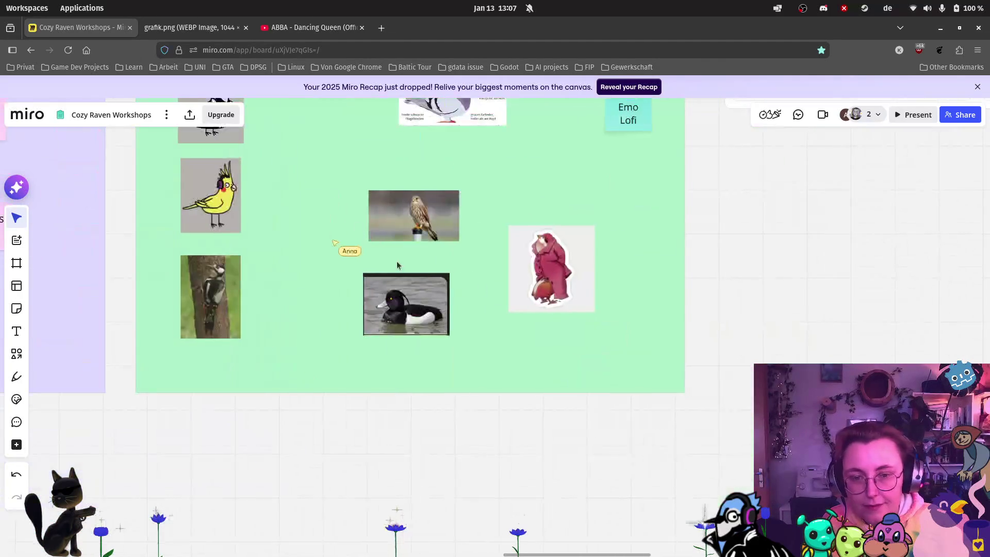
pyautogui.scroll(3, 520, 310)
pyautogui.hotkey('ctrl', 'v')
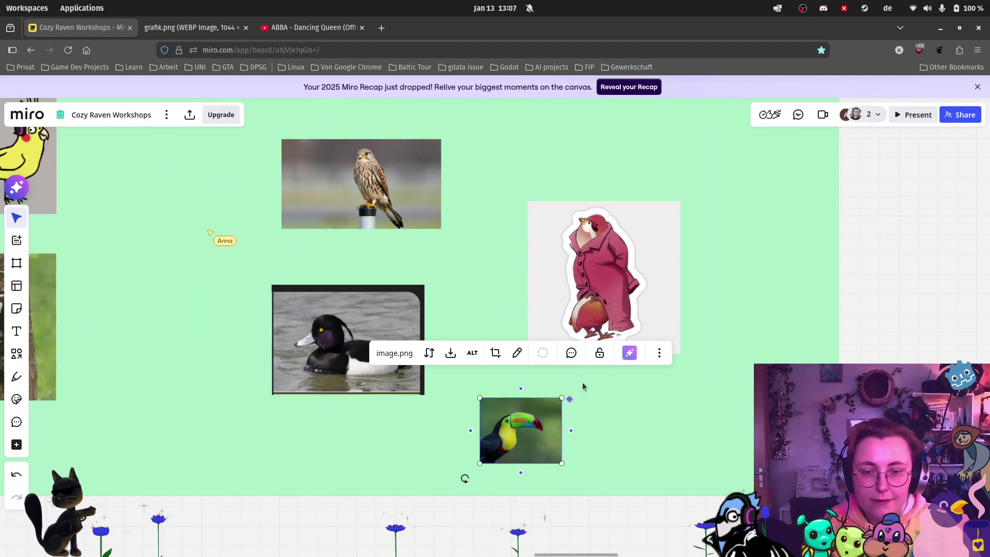
pyautogui.moveTo(563, 399)
pyautogui.mouseDown()
pyautogui.moveTo(596, 369)
pyautogui.moveTo(598, 384)
pyautogui.mouseUp()
pyautogui.moveTo(604, 239); pyautogui.dragTo(573, 159)
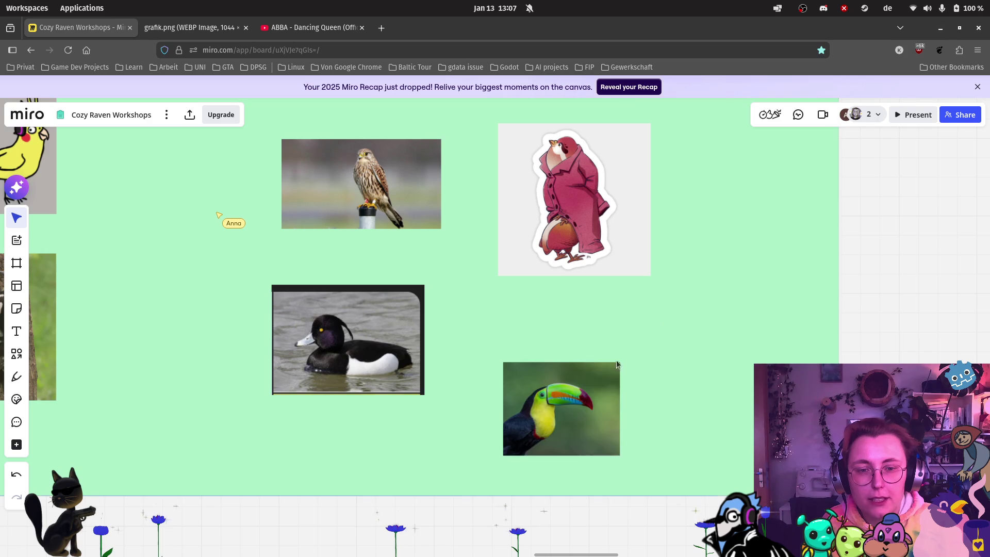
pyautogui.moveTo(614, 364); pyautogui.dragTo(647, 312)
pyautogui.moveTo(602, 197); pyautogui.dragTo(658, 195)
pyautogui.moveTo(618, 354); pyautogui.dragTo(660, 354)
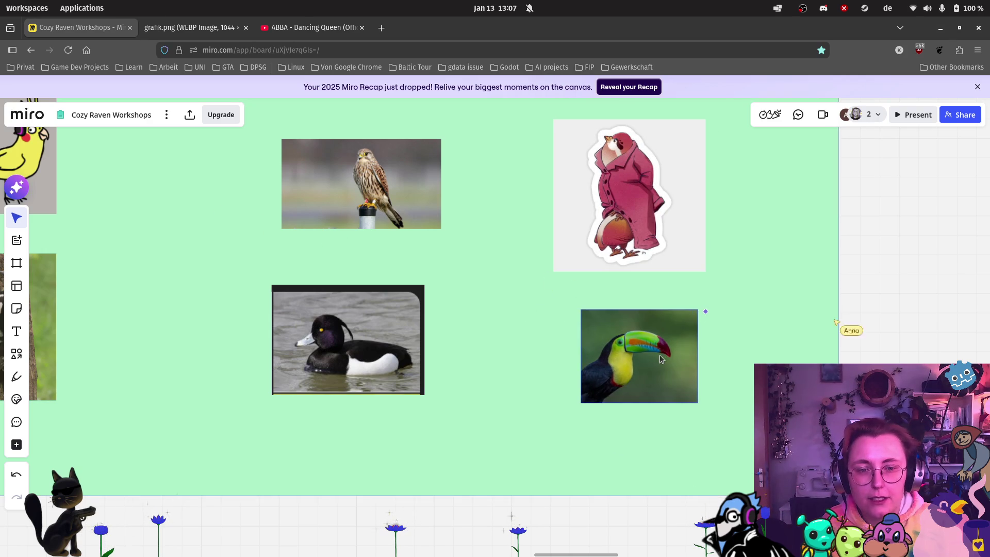
# Move Soft Lofi beside the pigeon and Goth / Emo Lofi beside the duck.
pyautogui.scroll(-3, 549, 253)
pyautogui.scroll(5, 546, 361)
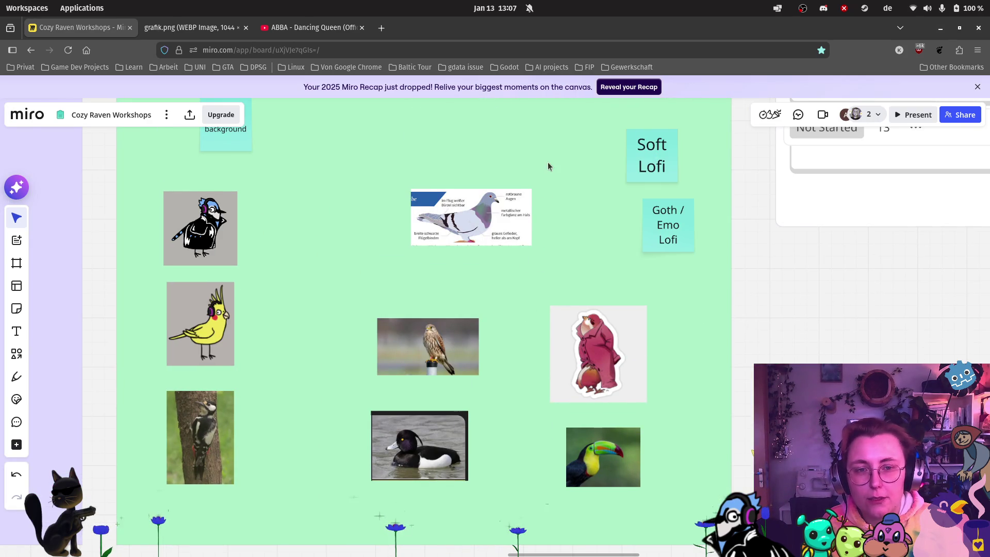
pyautogui.scroll(3, 441, 233)
pyautogui.scroll(-1, 758, 242)
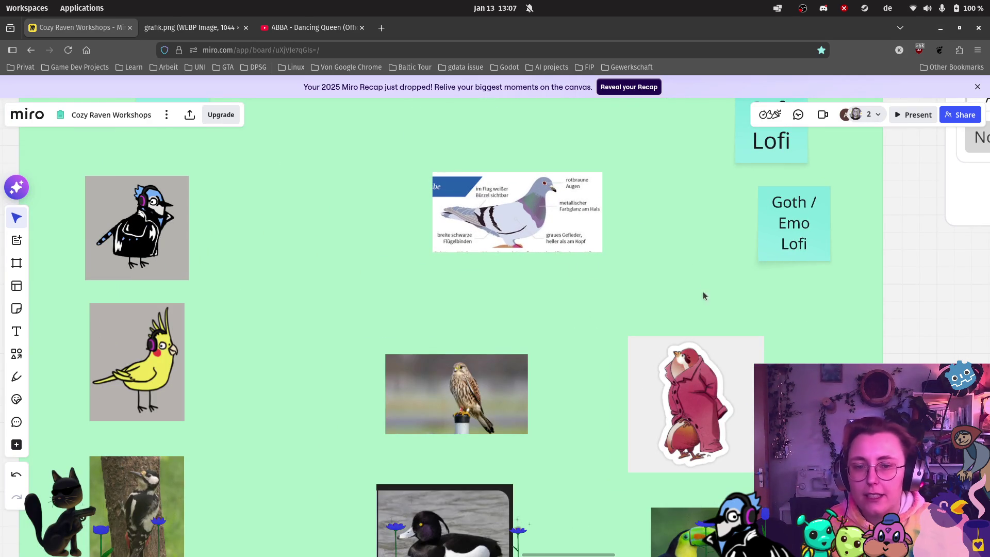
pyautogui.moveTo(767, 147)
pyautogui.mouseDown()
pyautogui.moveTo(519, 466)
pyautogui.moveTo(505, 503)
pyautogui.moveTo(652, 446)
pyautogui.moveTo(662, 235)
pyautogui.moveTo(683, 190)
pyautogui.mouseUp()
pyautogui.moveTo(787, 253)
pyautogui.mouseDown()
pyautogui.moveTo(586, 413)
pyautogui.moveTo(518, 499)
pyautogui.moveTo(511, 535)
pyautogui.mouseUp()
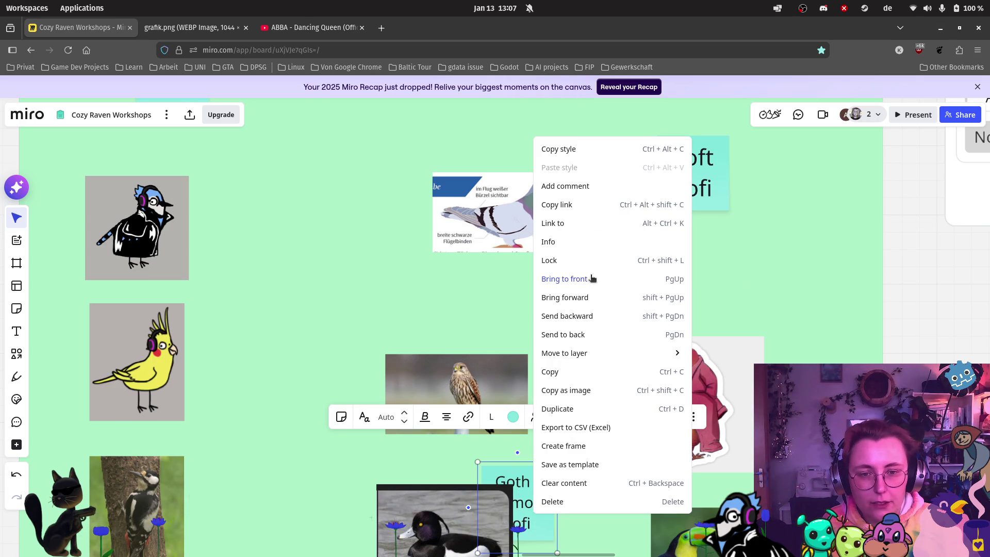
pyautogui.click(580, 372)
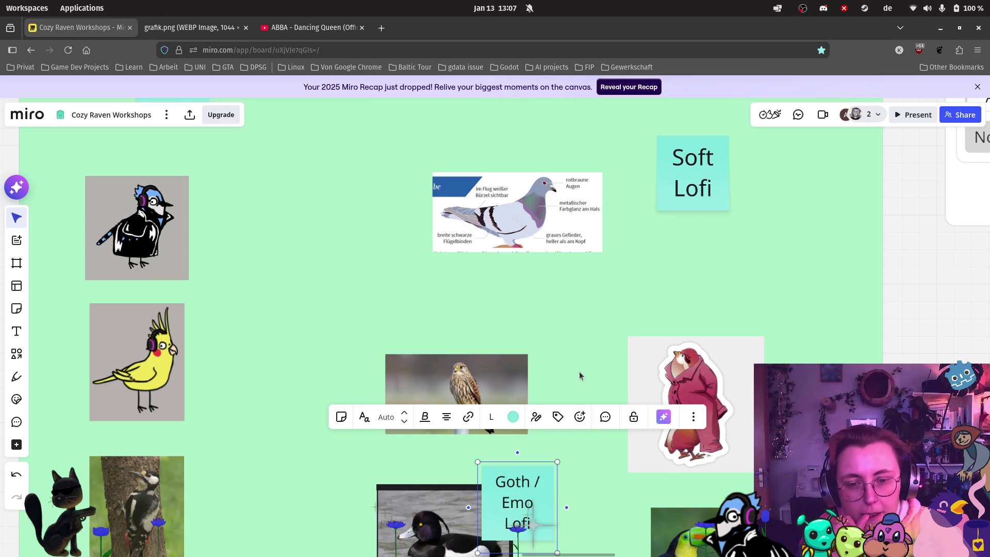
pyautogui.click(587, 496)
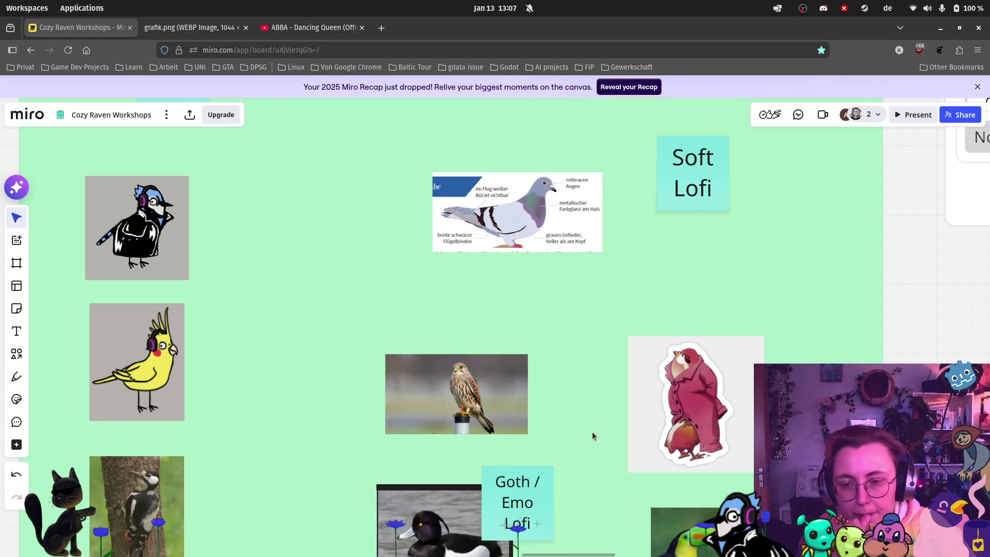
pyautogui.moveTo(441, 259)
pyautogui.mouseDown()
pyautogui.moveTo(478, 220)
pyautogui.moveTo(424, 228)
pyautogui.mouseUp()
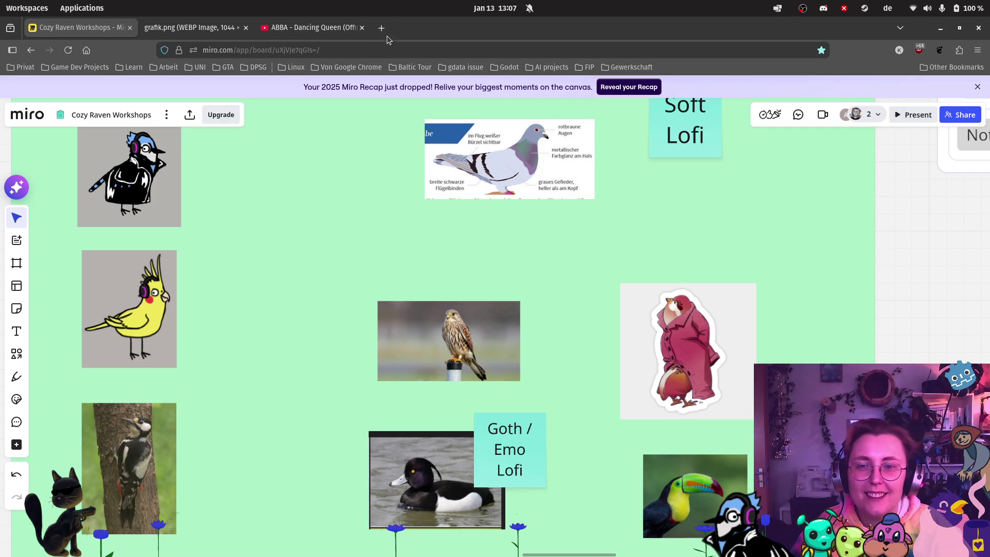
pyautogui.scroll(3, 747, 294)
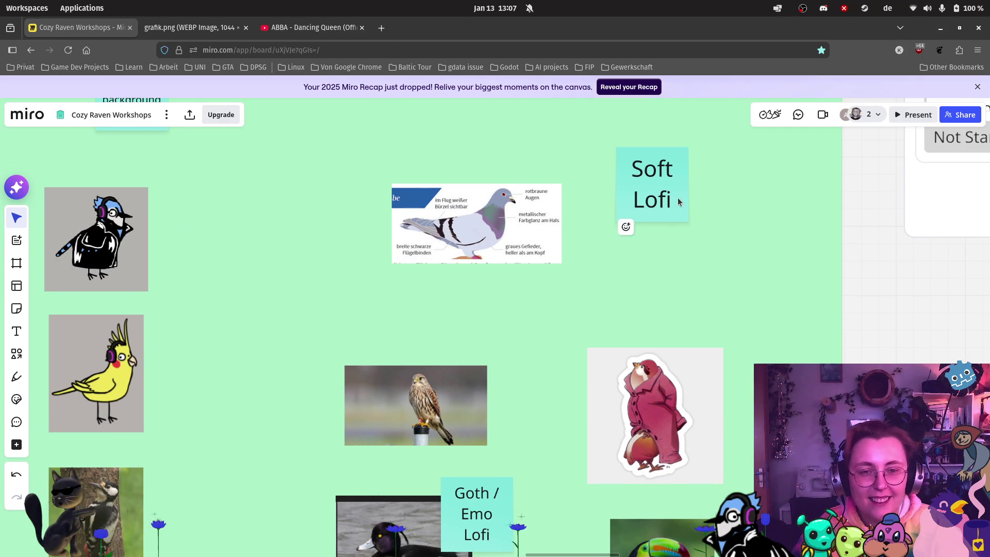
# Duplicate the Soft Lofi note as a 'Steel Pan Music' note beside the toucan photo.
pyautogui.click(676, 201)
pyautogui.hotkey('ctrl', 'd')
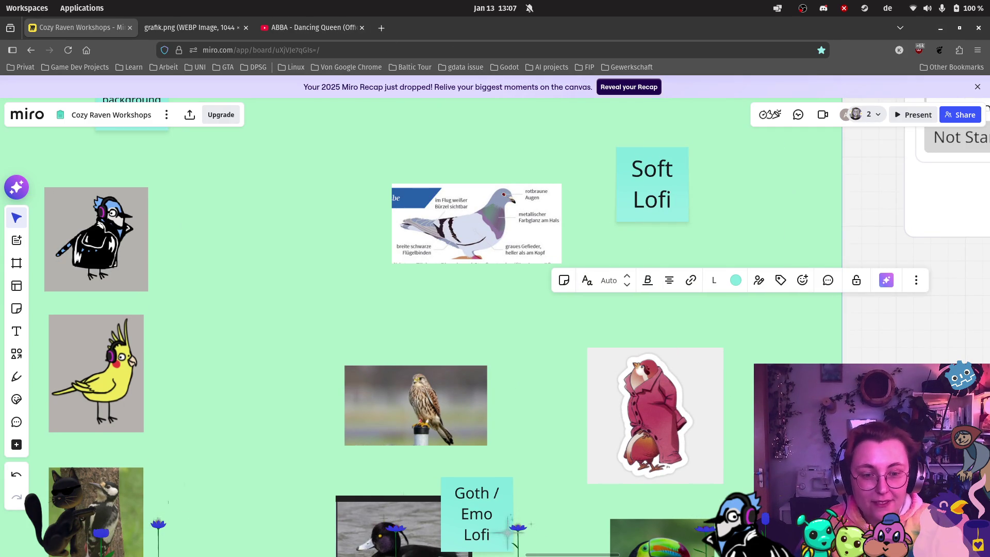
pyautogui.scroll(-3, 769, 361)
pyautogui.moveTo(753, 454)
pyautogui.mouseDown()
pyautogui.moveTo(768, 361)
pyautogui.moveTo(748, 376)
pyautogui.mouseUp()
pyautogui.doubleClick(752, 377)
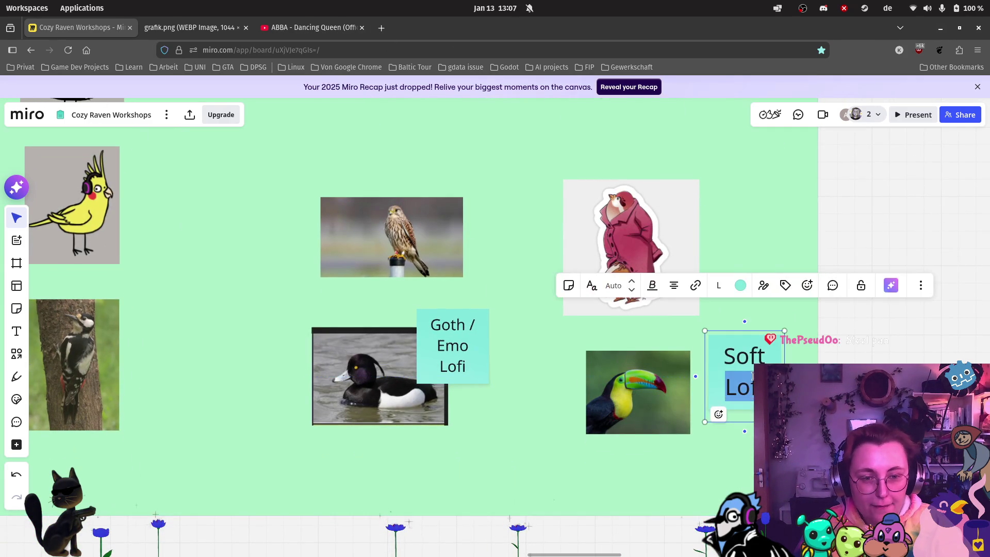
pyautogui.press('BackSpace')
pyautogui.press('BackSpace')
pyautogui.press('BackSpace')
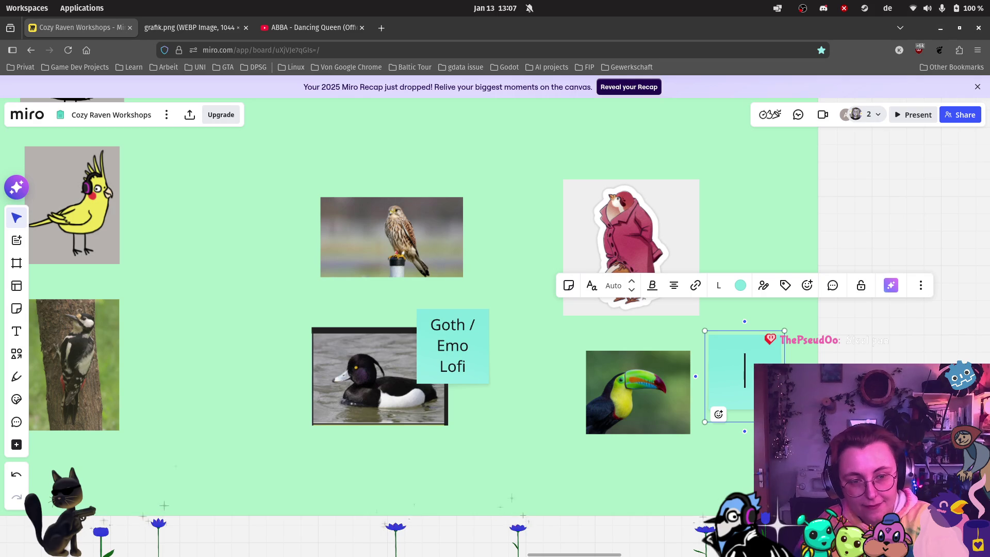
pyautogui.write('Steel Pa')
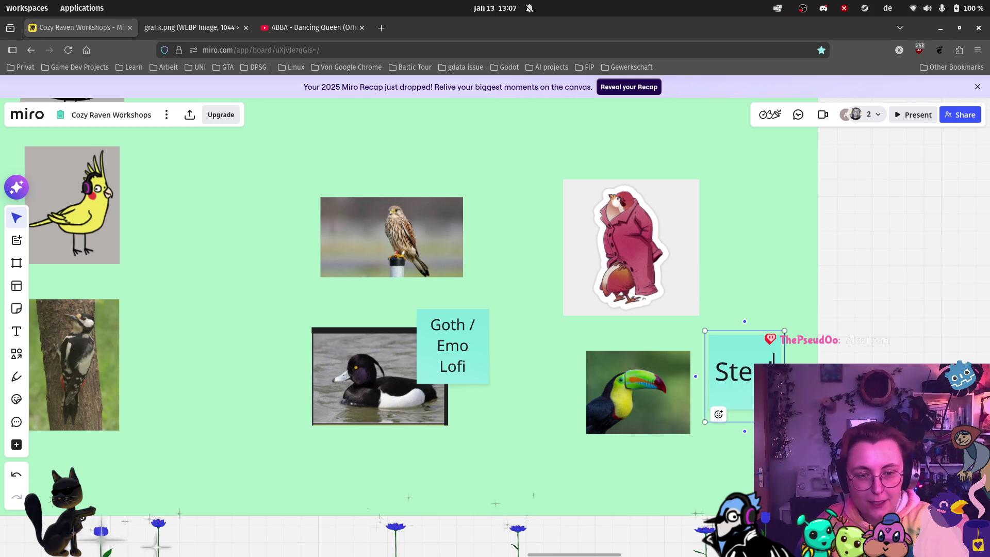
pyautogui.write('n Mus')
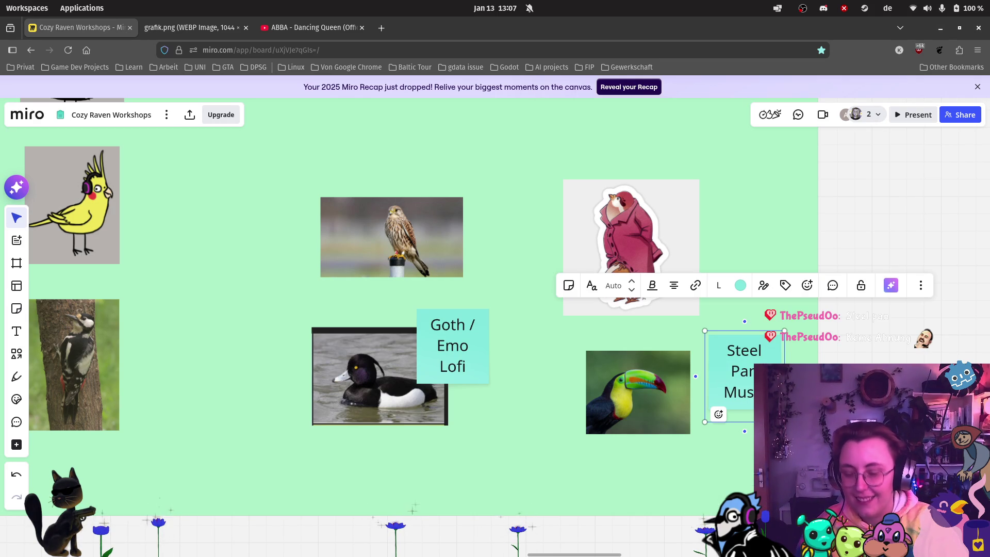
pyautogui.write('ic')
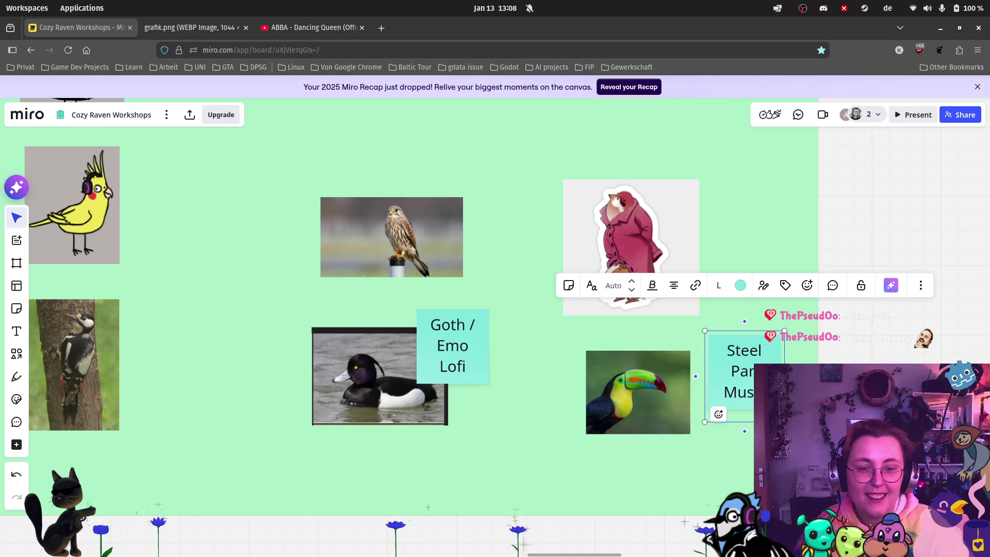
pyautogui.press('Escape')
pyautogui.moveTo(748, 356); pyautogui.dragTo(715, 352)
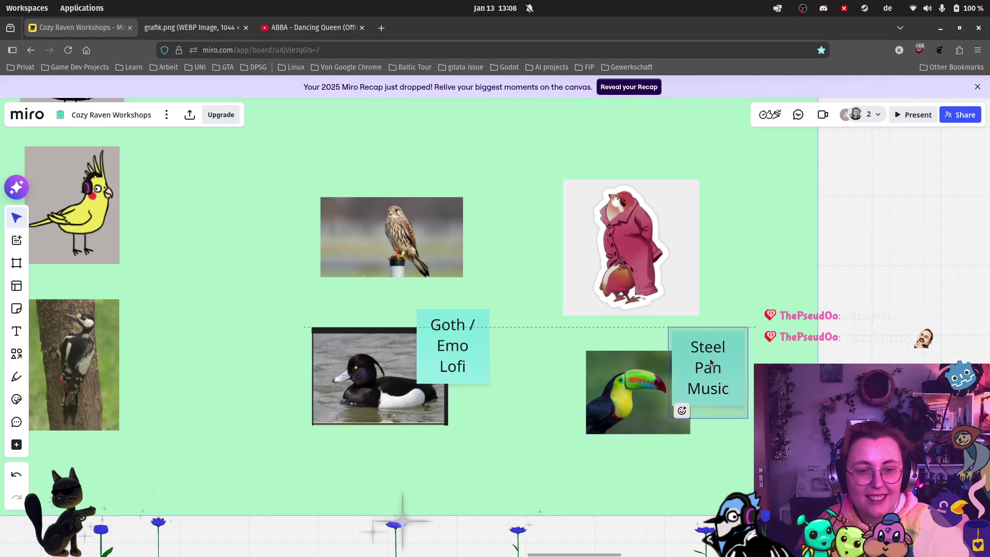
pyautogui.click(720, 321)
# Select the word Soft in the Soft Lofi note for replacement.
pyautogui.scroll(2, 732, 325)
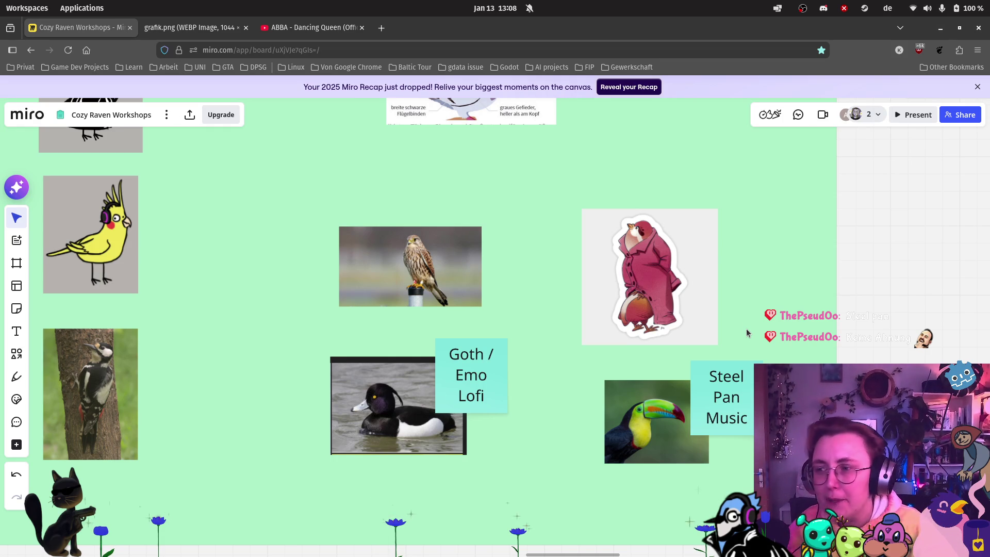
pyautogui.scroll(5, 741, 368)
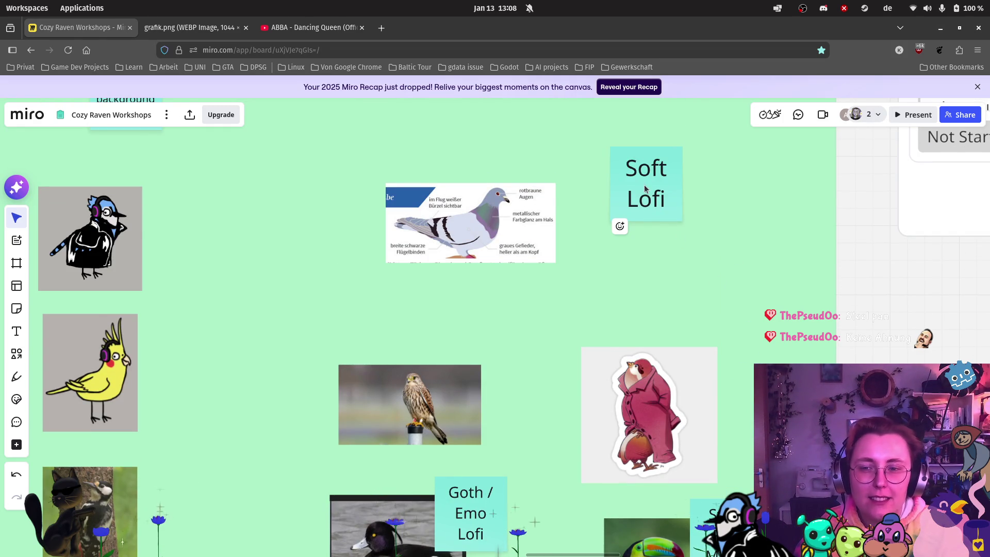
pyautogui.doubleClick(653, 167)
pyautogui.doubleClick(654, 167)
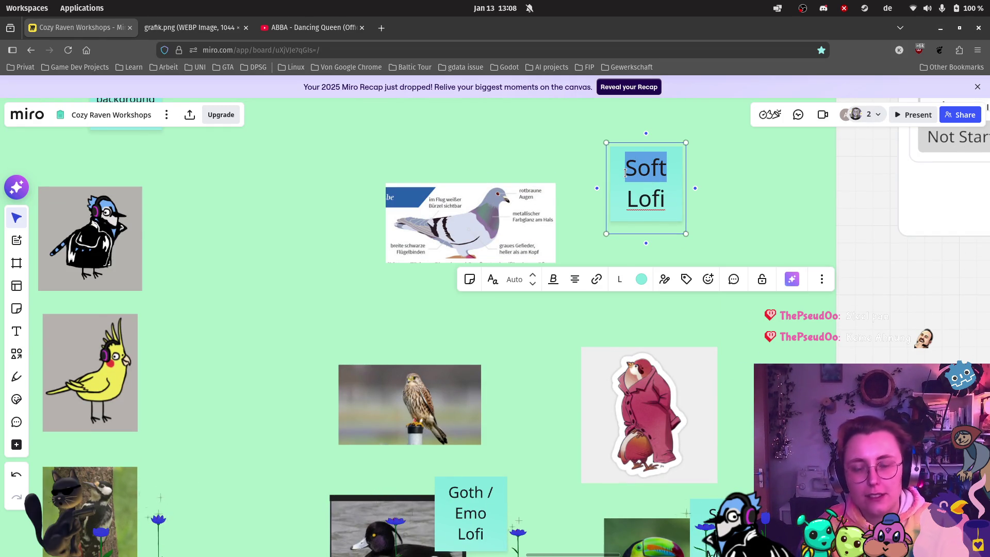
# Finish renaming the note to 'Standard Lofi' and place it beside the blue-jay image.
pyautogui.write('Standard')
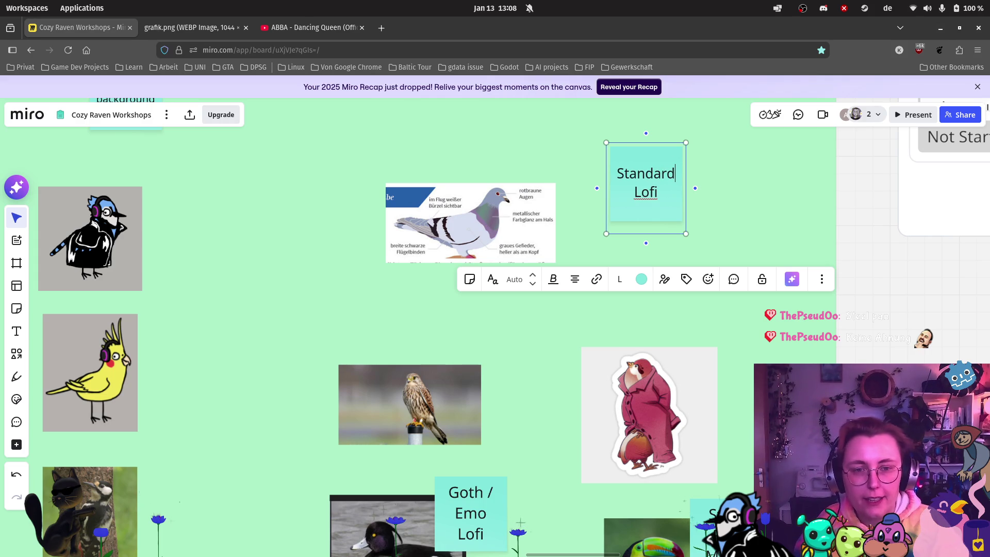
pyautogui.click(732, 313)
pyautogui.moveTo(611, 196)
pyautogui.mouseDown()
pyautogui.moveTo(172, 222)
pyautogui.moveTo(132, 238)
pyautogui.mouseUp()
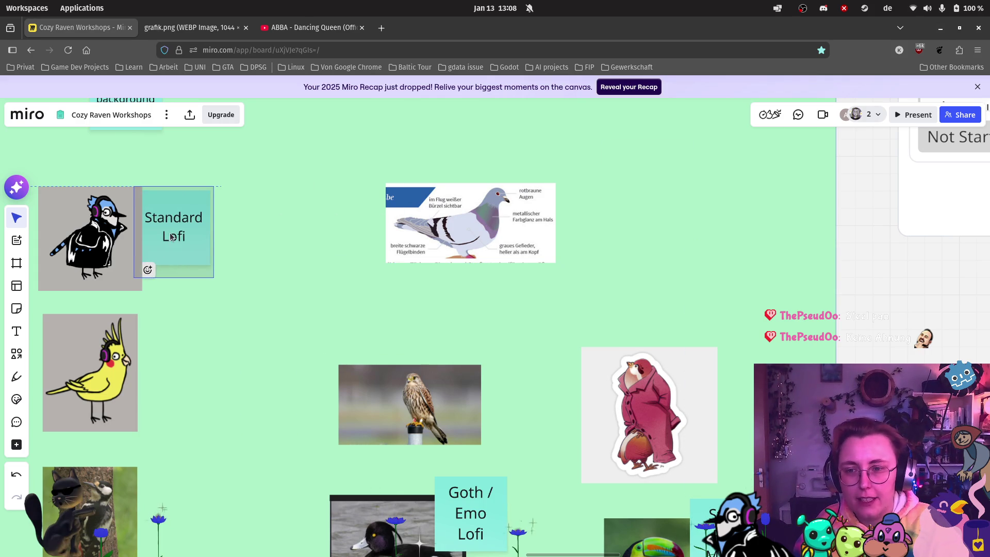
pyautogui.moveTo(287, 310)
pyautogui.mouseDown()
pyautogui.moveTo(424, 227)
pyautogui.moveTo(334, 239)
pyautogui.moveTo(329, 261)
pyautogui.mouseUp()
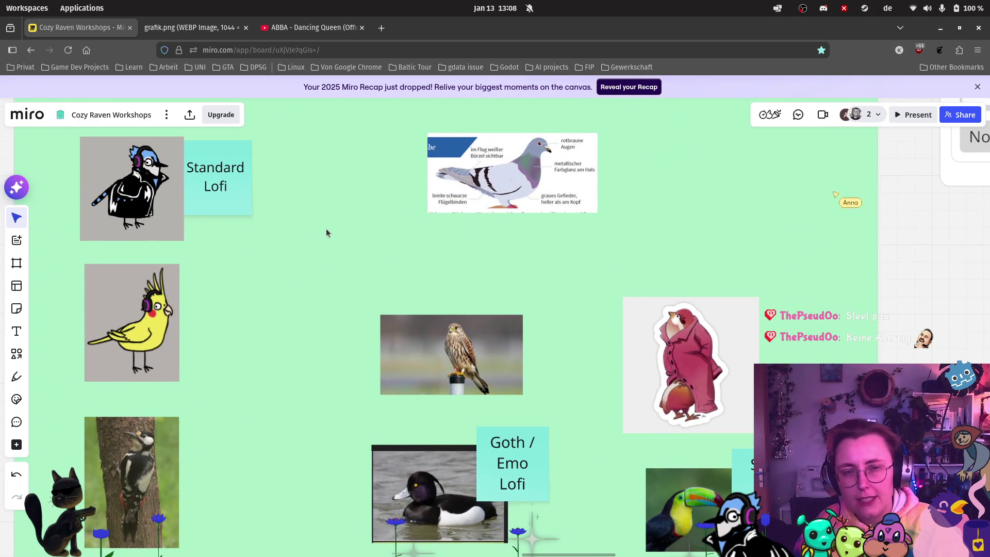
# Nudge the Goth / Emo Lofi note slightly lower and reselect the Standard Lofi note.
pyautogui.moveTo(546, 490)
pyautogui.mouseDown()
pyautogui.moveTo(539, 501)
pyautogui.moveTo(546, 492)
pyautogui.mouseUp()
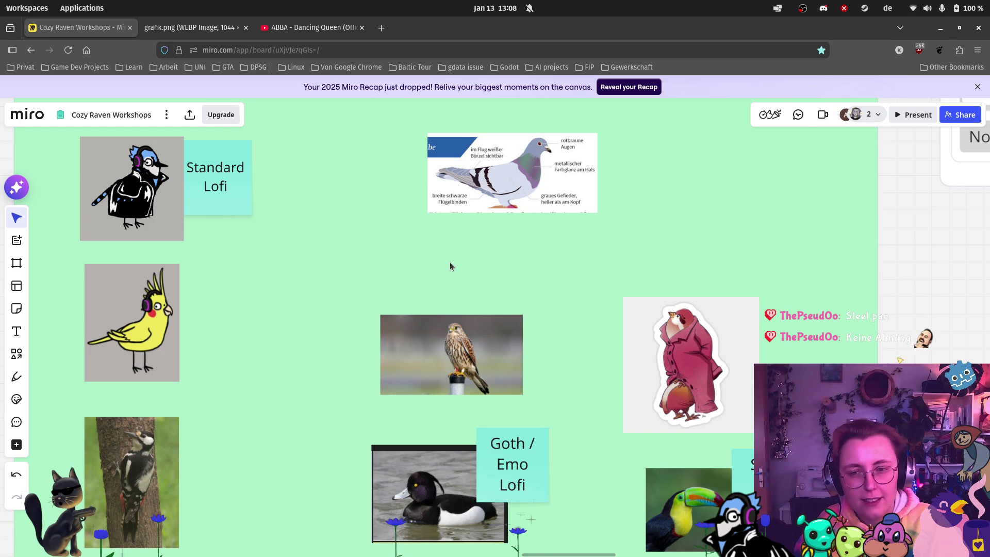
pyautogui.click(238, 192)
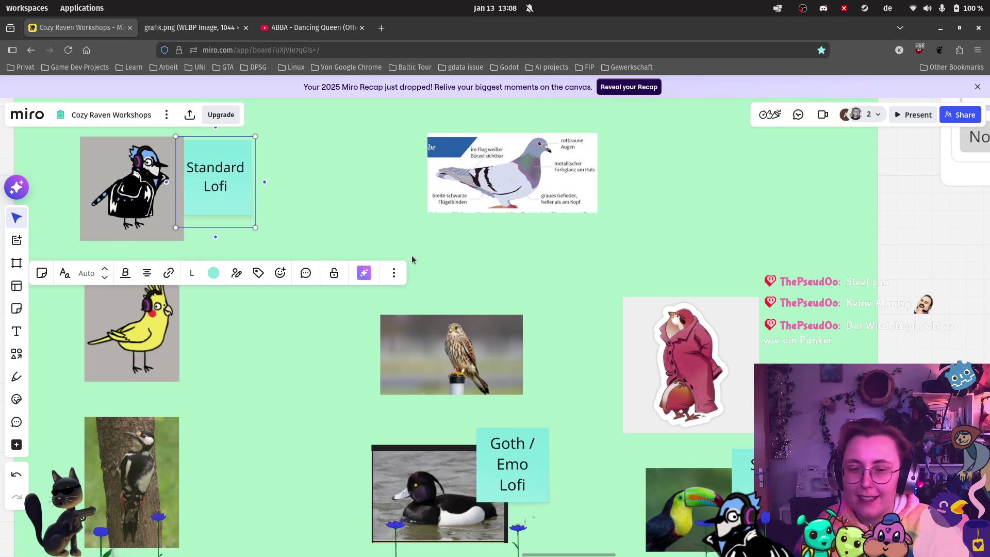
pyautogui.scroll(-1, 412, 259)
pyautogui.scroll(-1, 411, 255)
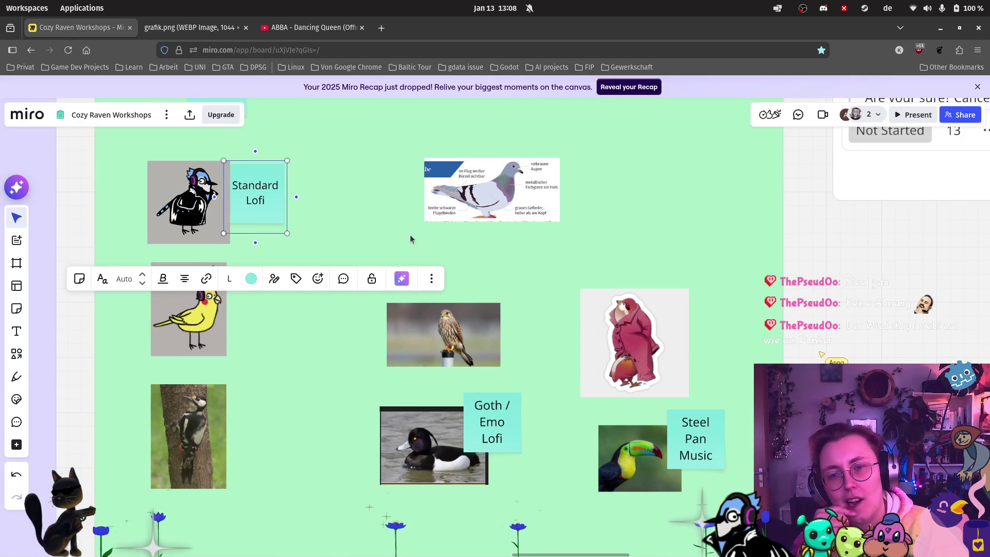
pyautogui.click(333, 381)
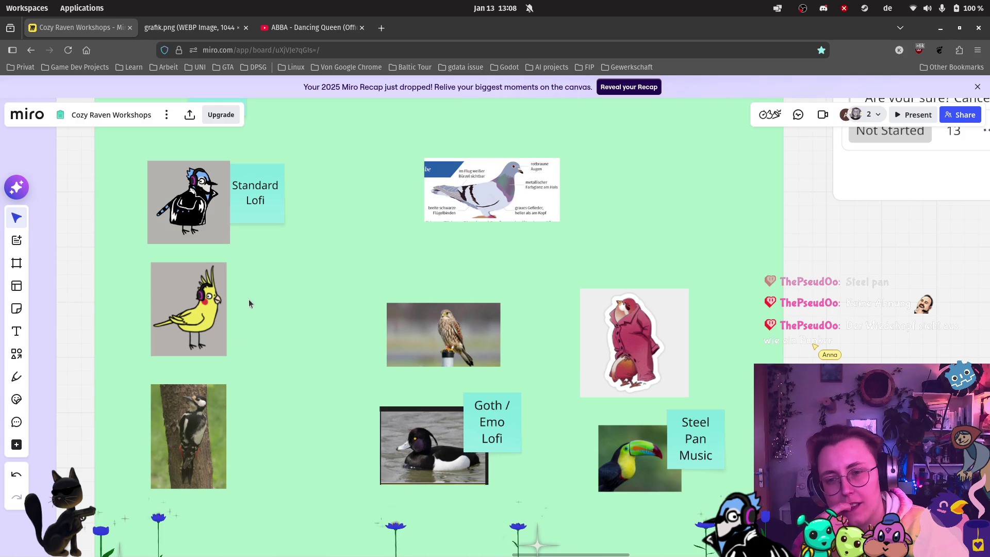
pyautogui.scroll(2, 134, 288)
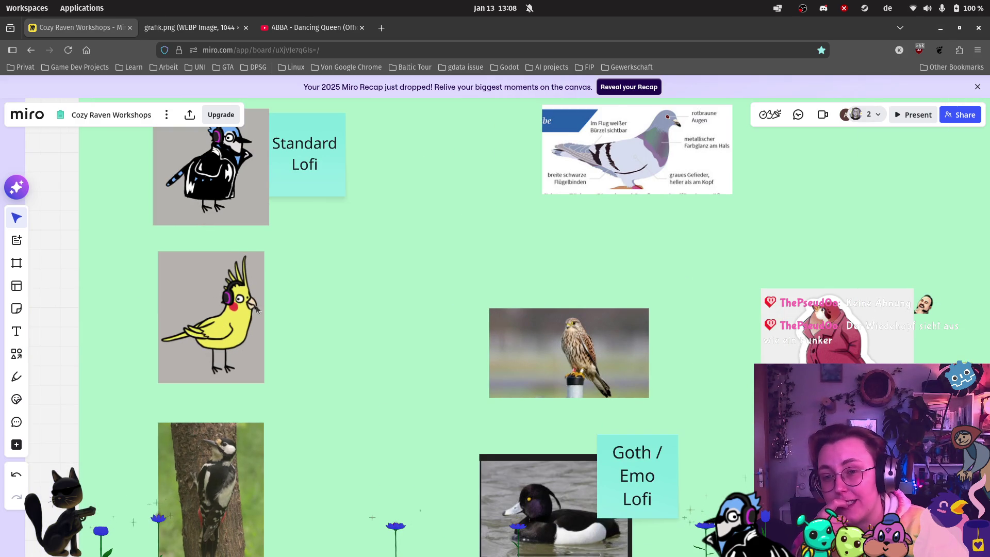
pyautogui.click(312, 183)
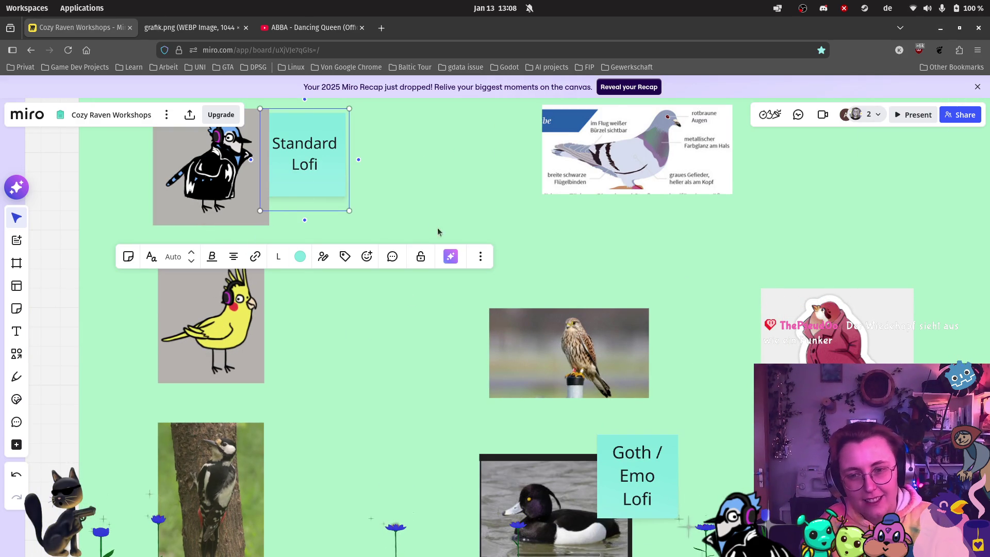
# Duplicate it as a 'Ska Lofi' note beside the cockatiel, then enter 'Ska Lofi' in a new tab.
pyautogui.hotkey('ctrl', 'd')
pyautogui.moveTo(371, 184)
pyautogui.mouseDown()
pyautogui.moveTo(273, 341)
pyautogui.moveTo(277, 333)
pyautogui.mouseUp()
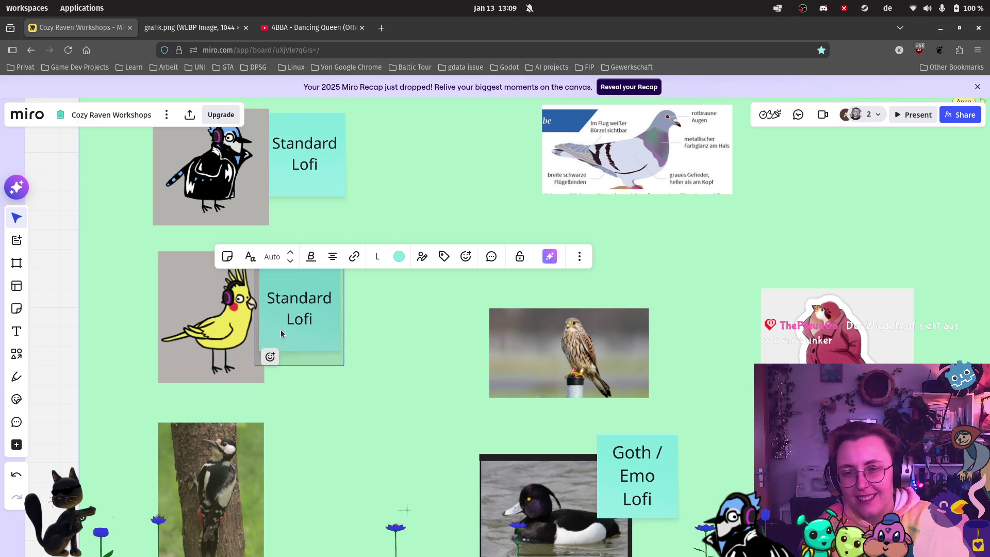
pyautogui.doubleClick(299, 298)
pyautogui.write('S')
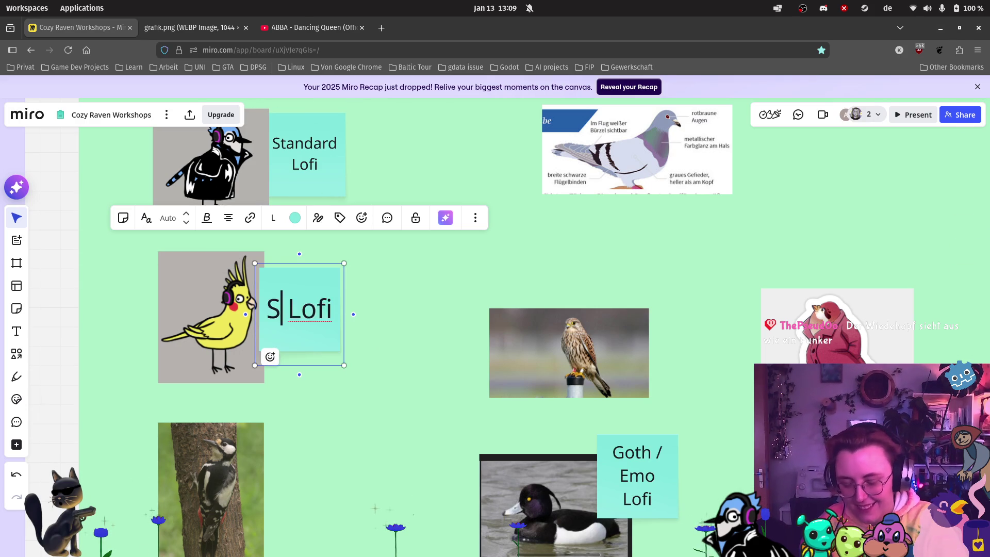
pyautogui.write('ka')
pyautogui.click(428, 241)
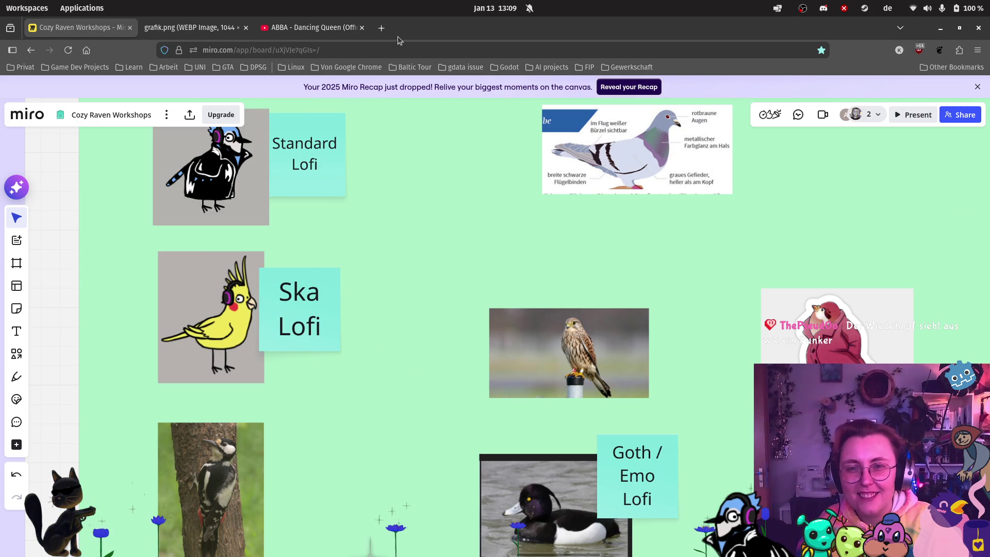
pyautogui.click(387, 23)
pyautogui.write('Ska ')
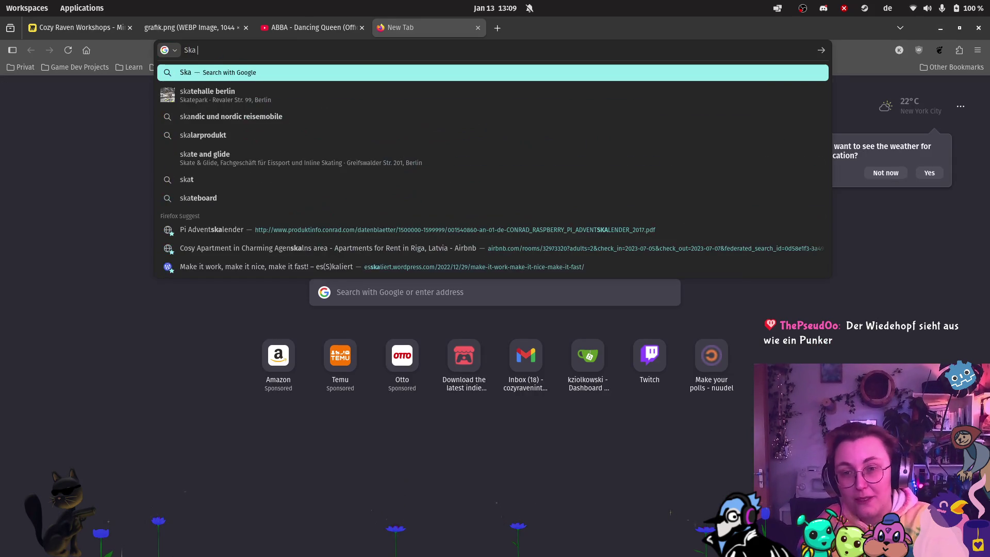
pyautogui.write('Lofi')
# Search Google for Ska Lofi, browse the ska lo-fi mix results, and return to the board.
pyautogui.press('Return')
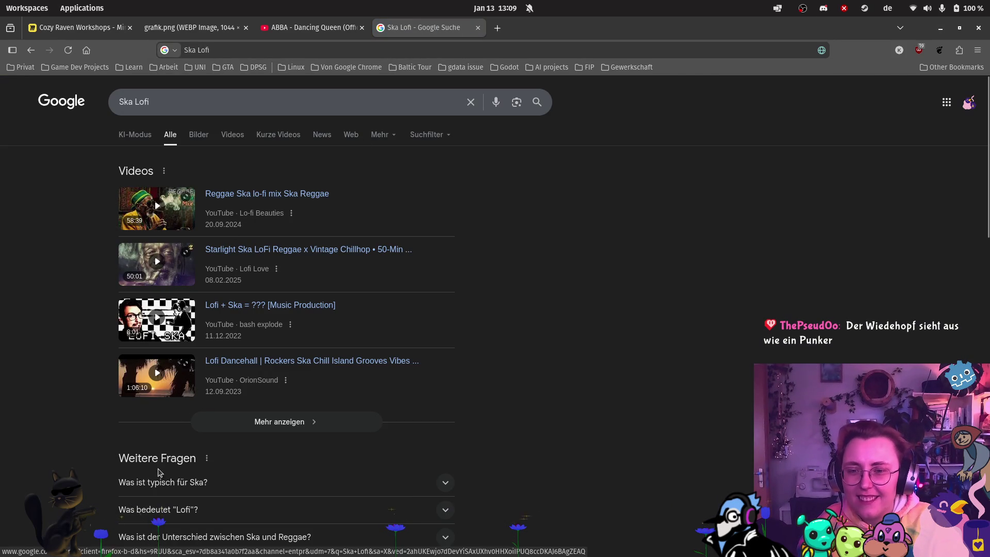
pyautogui.scroll(-3, 240, 394)
pyautogui.scroll(3, 240, 394)
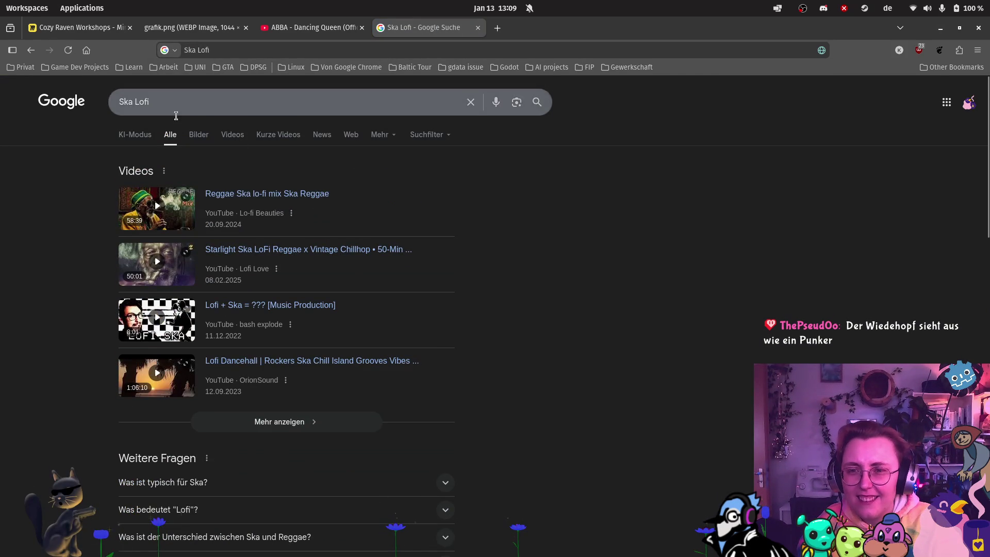
pyautogui.scroll(-5, 440, 290)
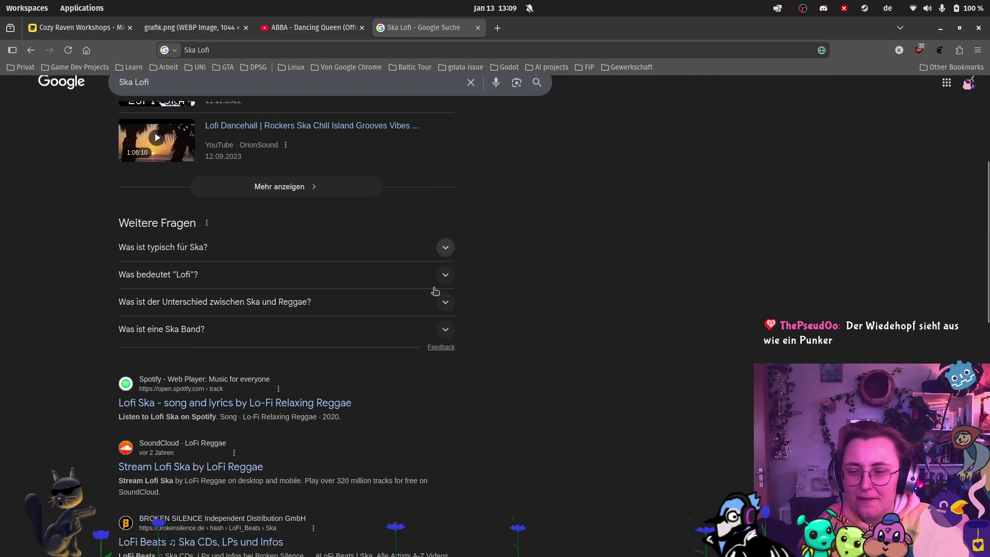
pyautogui.scroll(5, 258, 129)
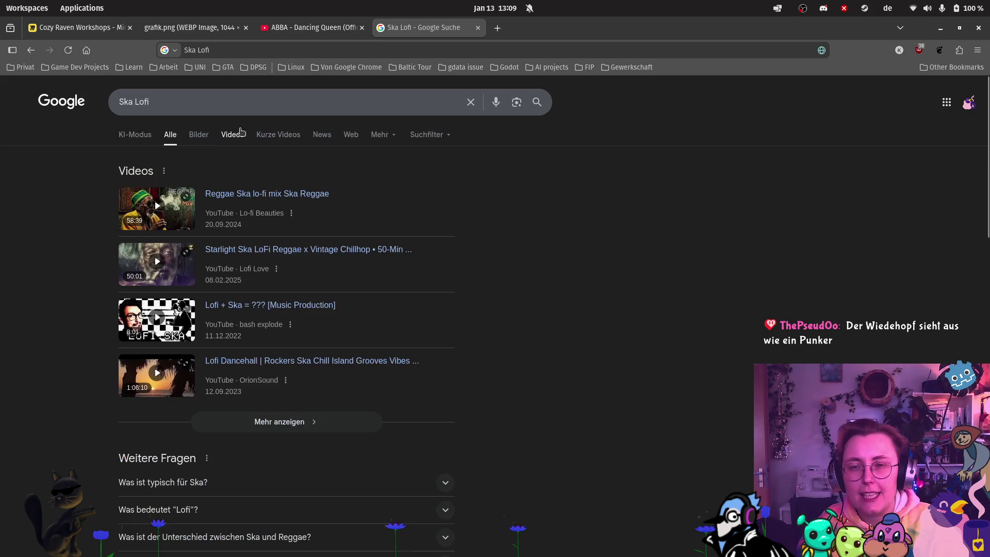
pyautogui.click(71, 31)
pyautogui.scroll(-2, 689, 263)
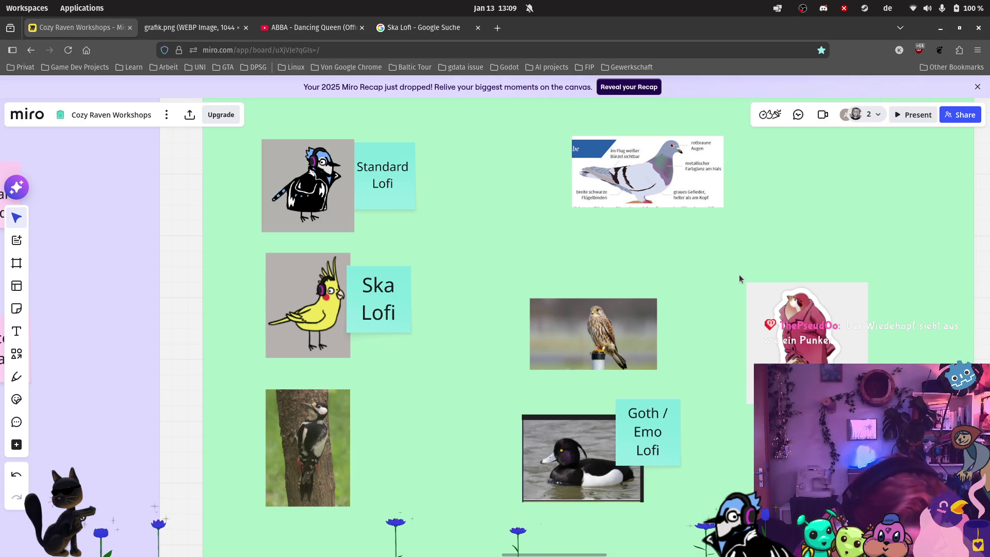
# Change the cockatiel note from Ska Lofi to 'African Lofi?', then switch to YouTube.
pyautogui.click(390, 301)
pyautogui.doubleClick(387, 287)
pyautogui.write('African')
pyautogui.press('Escape')
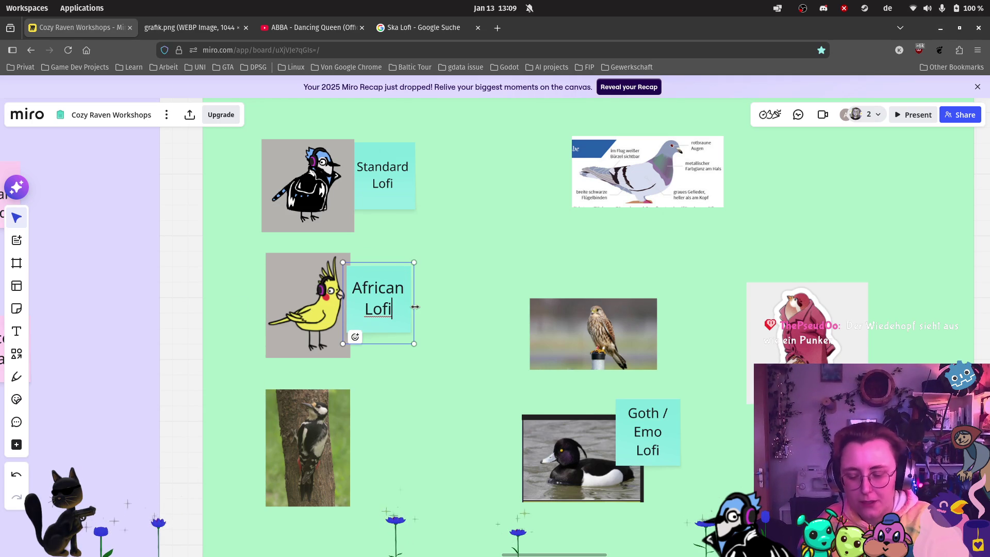
pyautogui.write('?')
pyautogui.click(471, 396)
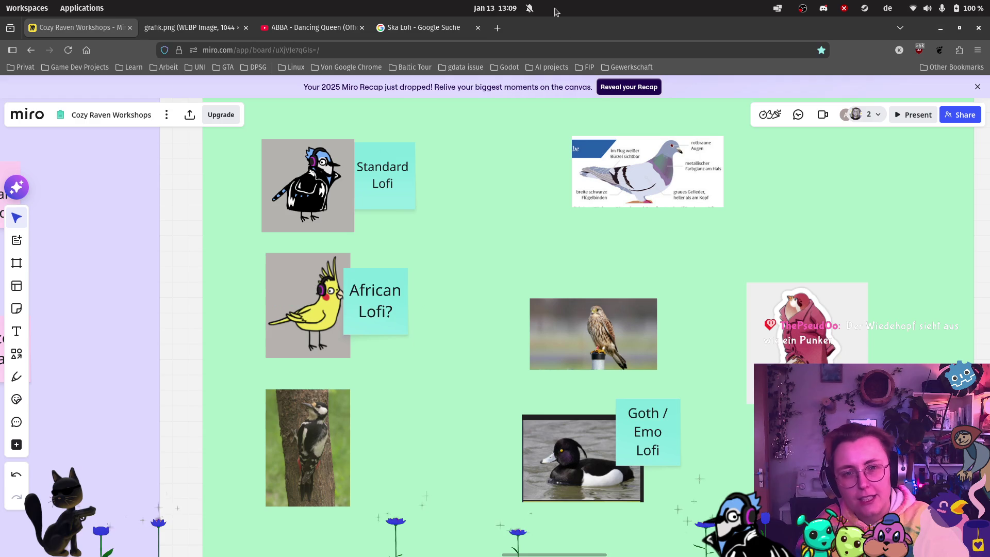
pyautogui.hotkey('ctrl', 't')
pyautogui.click(336, 31)
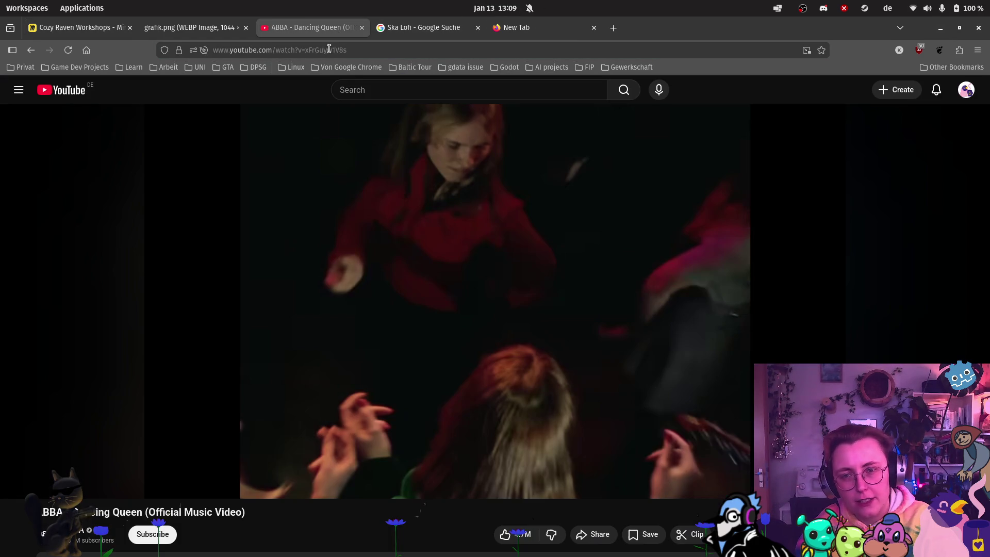
# Search YouTube for african lofi, play the first mix, close spare tabs, and return to Miro.
pyautogui.click(371, 90)
pyautogui.write('african li')
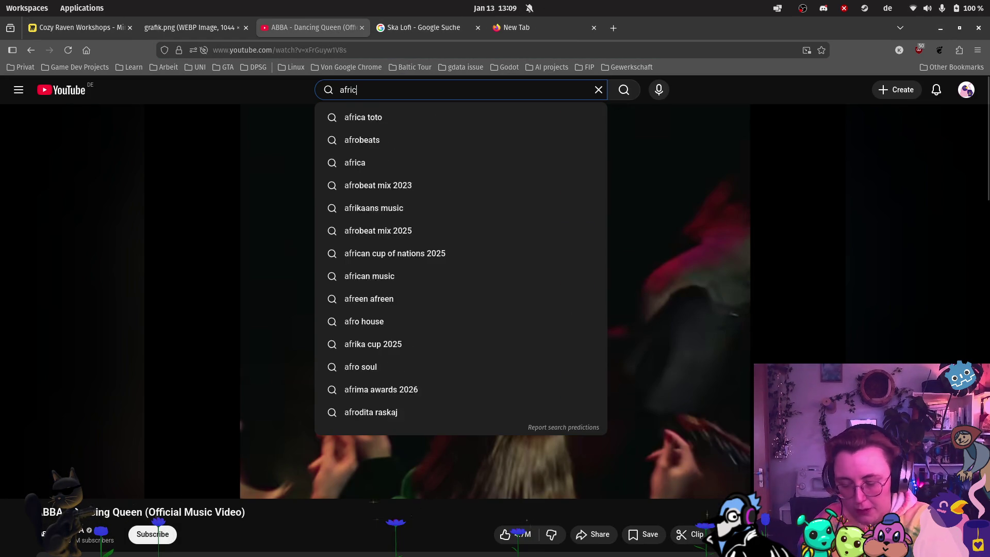
pyautogui.press('BackSpace')
pyautogui.write('ofi')
pyautogui.press('Return')
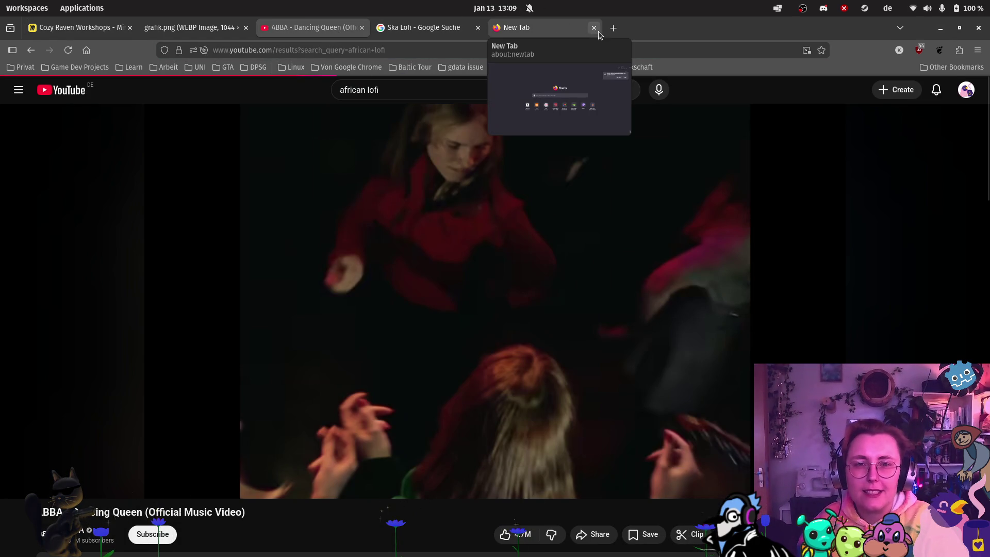
pyautogui.middleClick(557, 35)
pyautogui.click(347, 260)
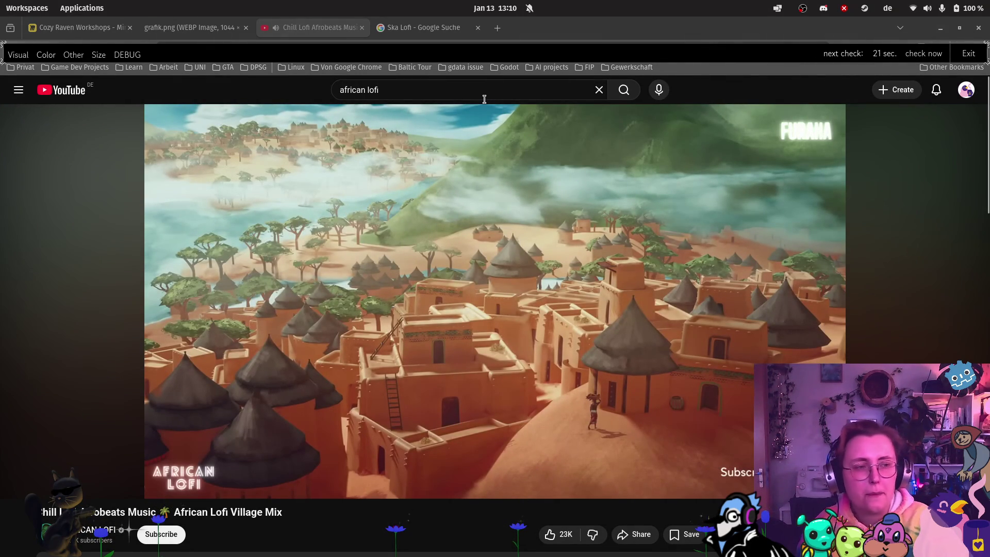
pyautogui.click(479, 27)
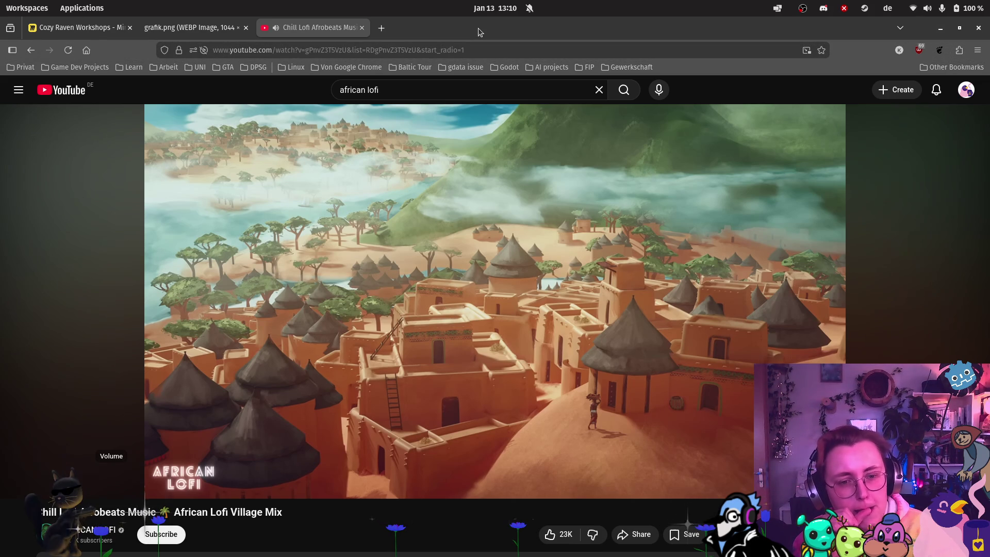
pyautogui.click(65, 31)
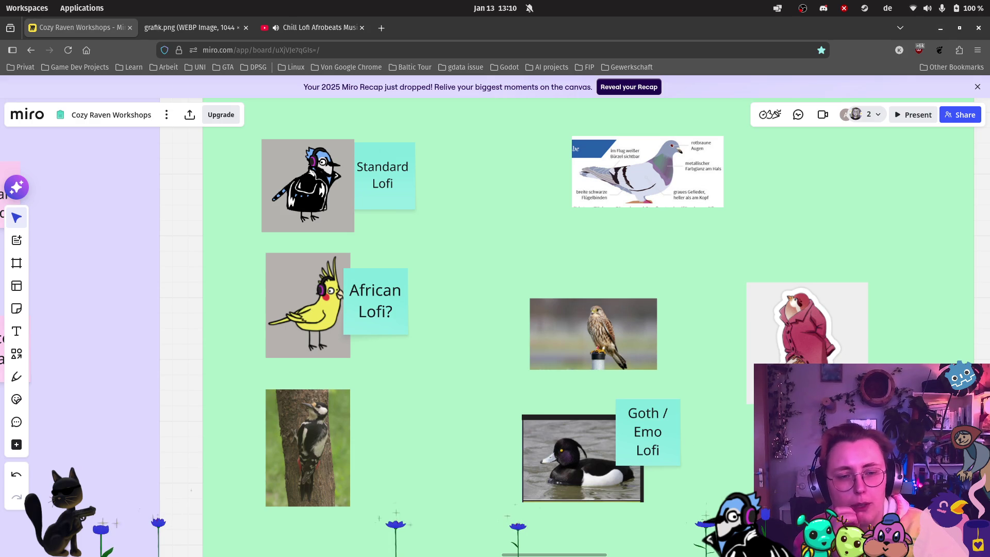
# Search for tucan and read the Tukane Wikipedia article, then revisit Miro and the lofi video.
pyautogui.click(382, 28)
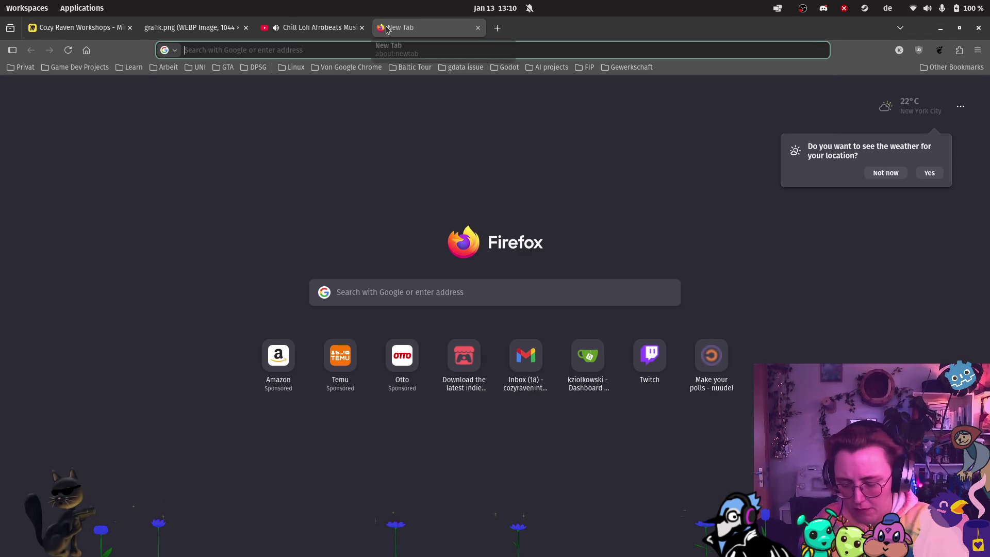
pyautogui.write('tucan')
pyautogui.press('Return')
pyautogui.scroll(-3, 356, 309)
pyautogui.click(135, 479)
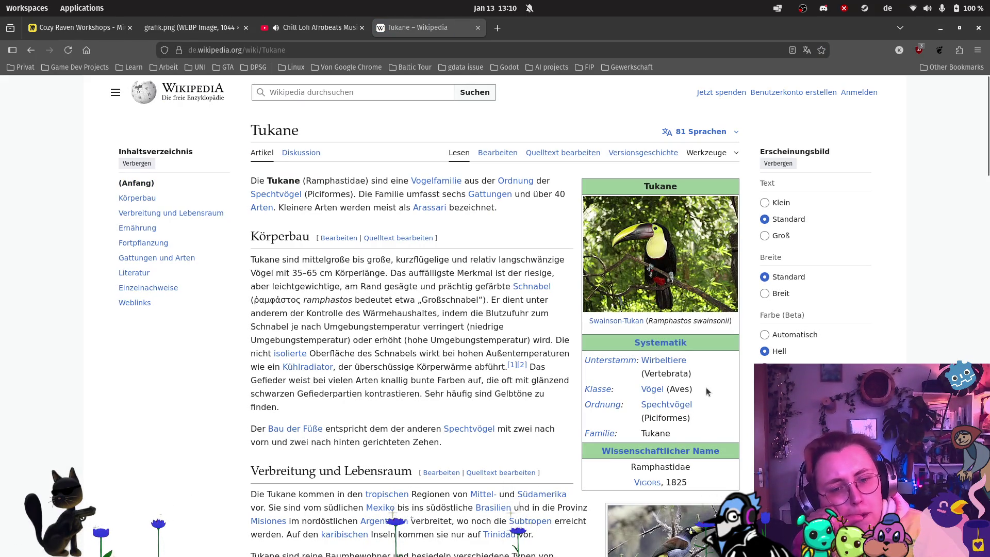
pyautogui.scroll(-5, 706, 387)
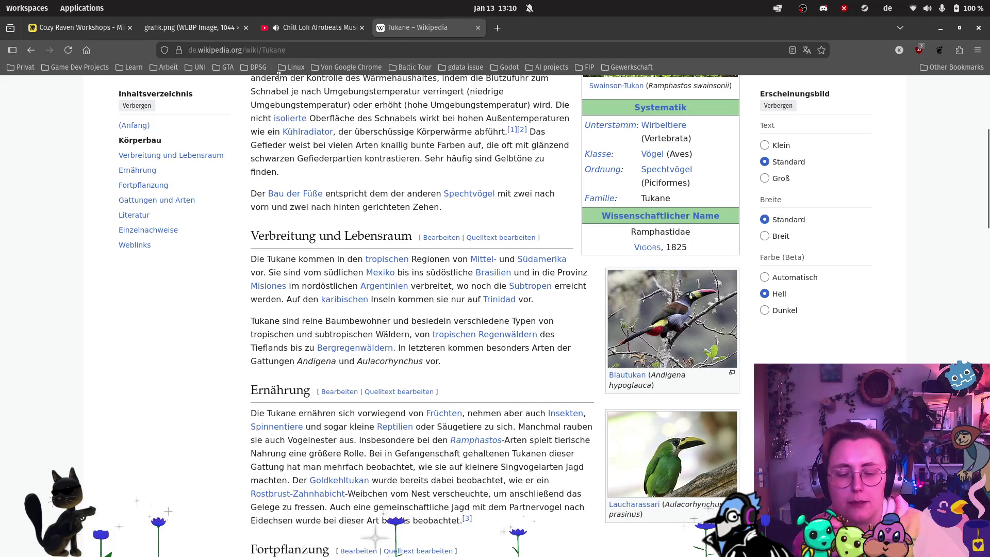
pyautogui.click(78, 27)
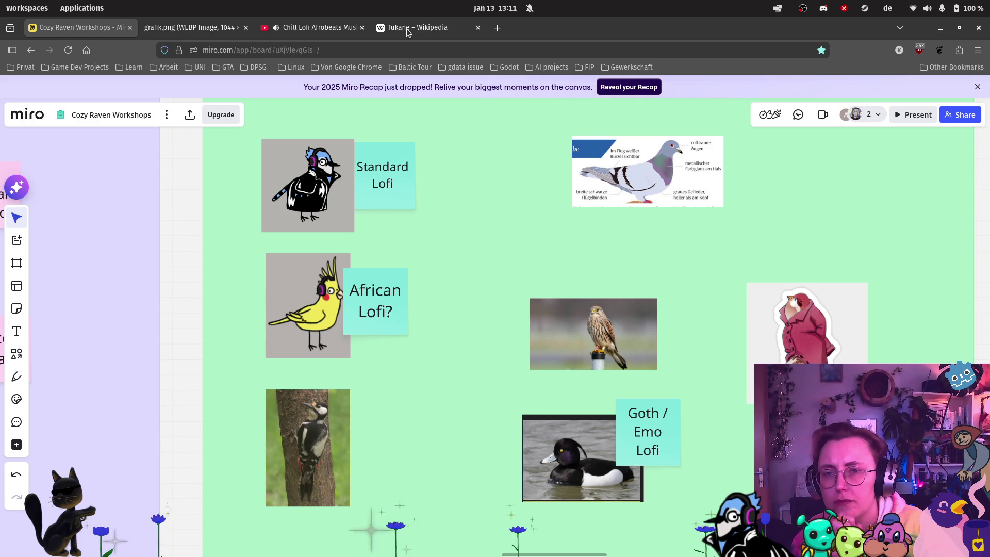
pyautogui.click(314, 27)
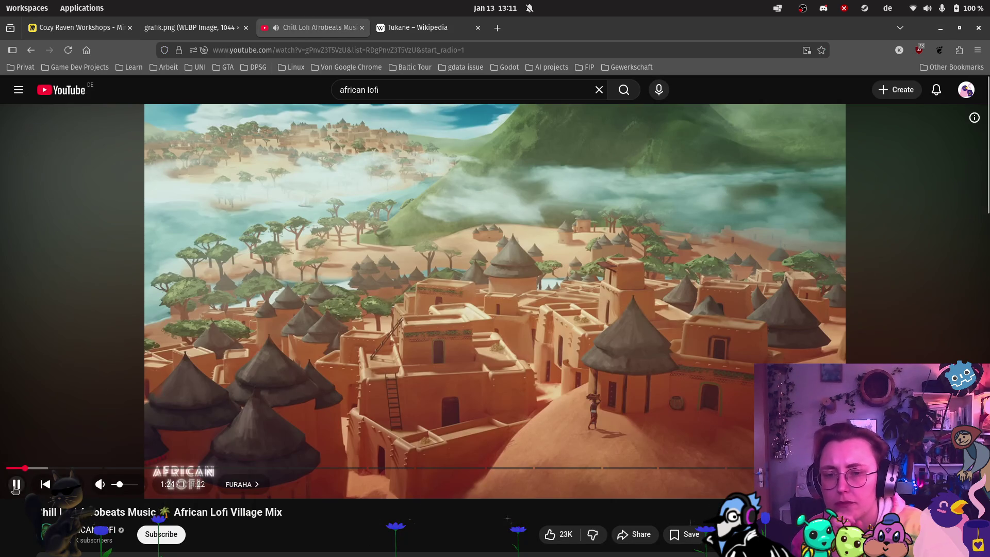
pyautogui.click(71, 29)
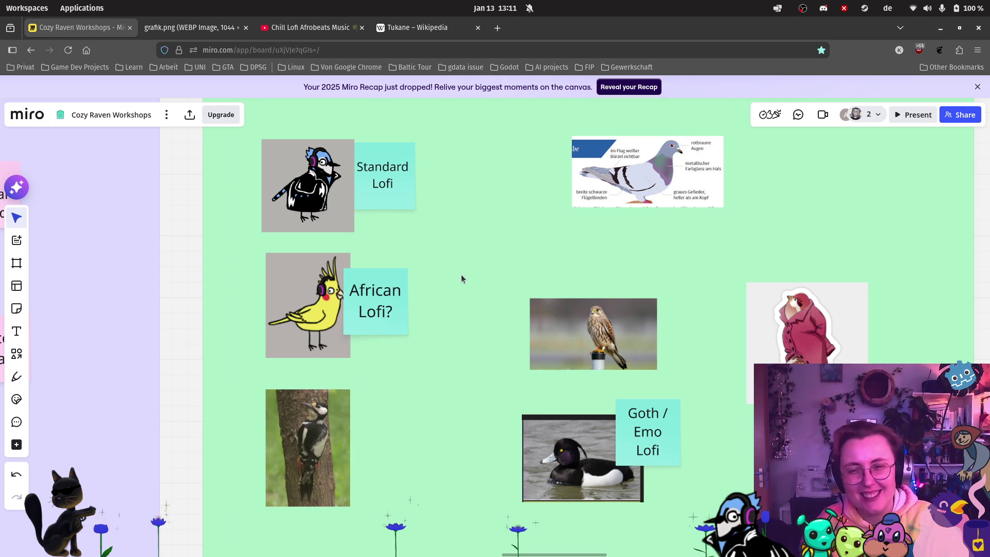
# Copy the Standard Lofi note beside the pigeon image and retitle it 'Japanese City Pop'.
pyautogui.scroll(-2, 460, 275)
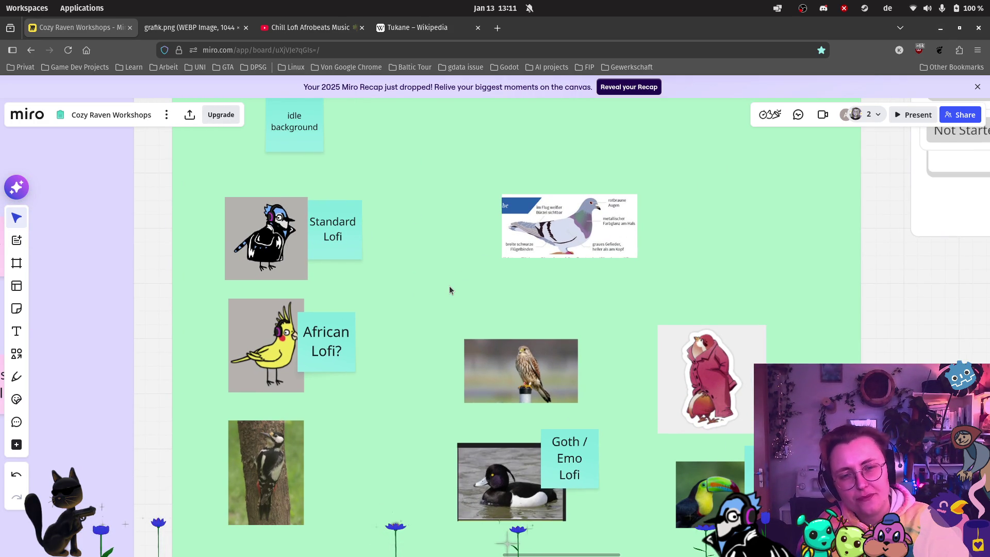
pyautogui.click(349, 229)
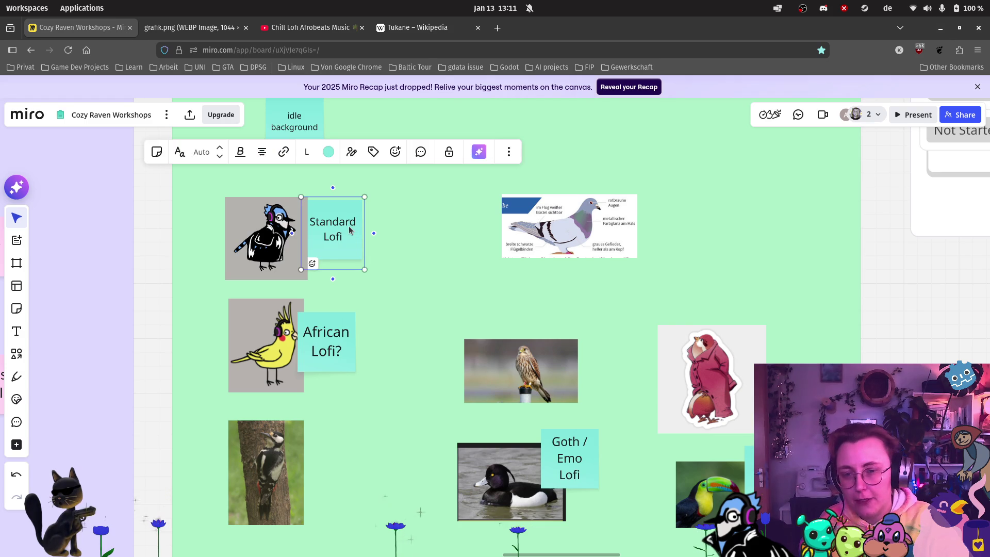
pyautogui.moveTo(343, 239); pyautogui.dragTo(679, 226)
pyautogui.doubleClick(683, 225)
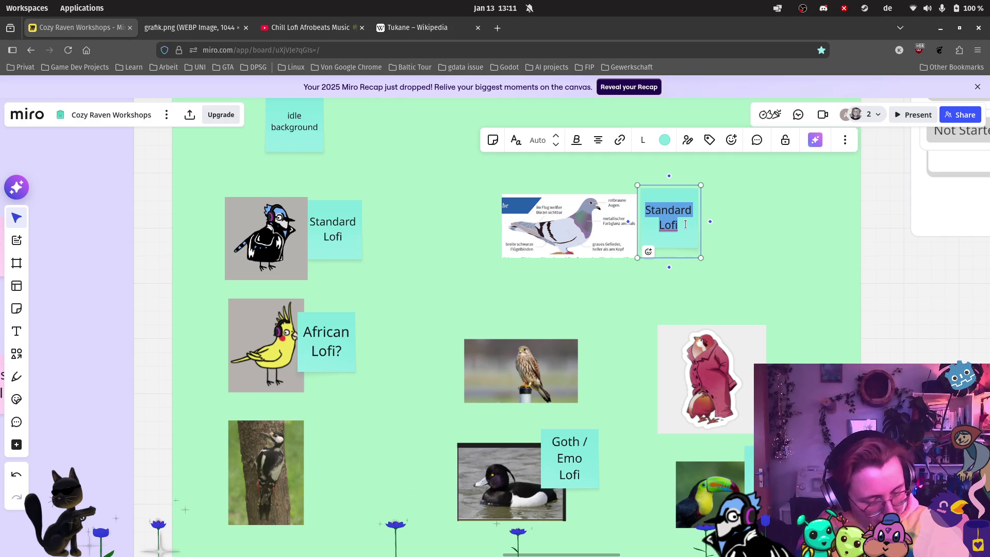
pyautogui.write('Japa')
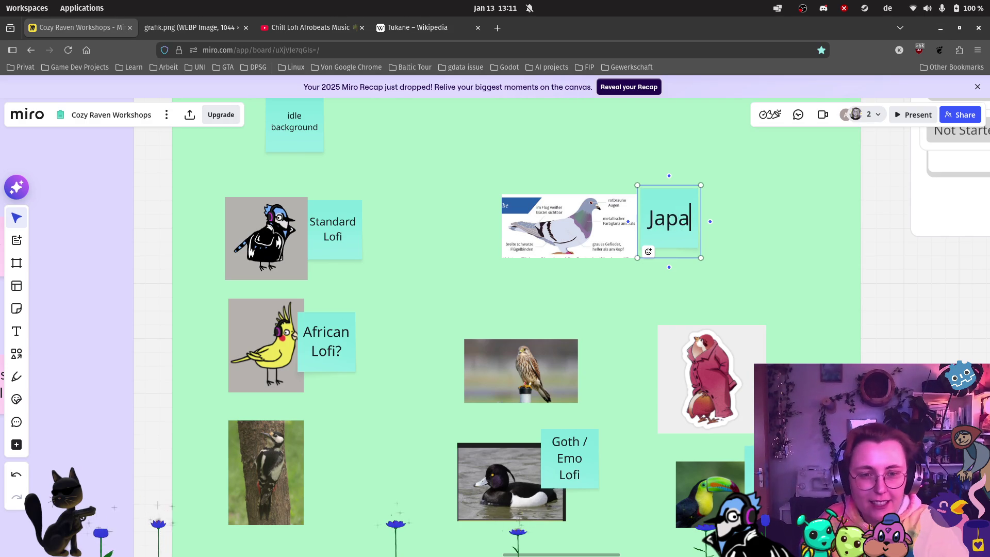
pyautogui.write('nese C')
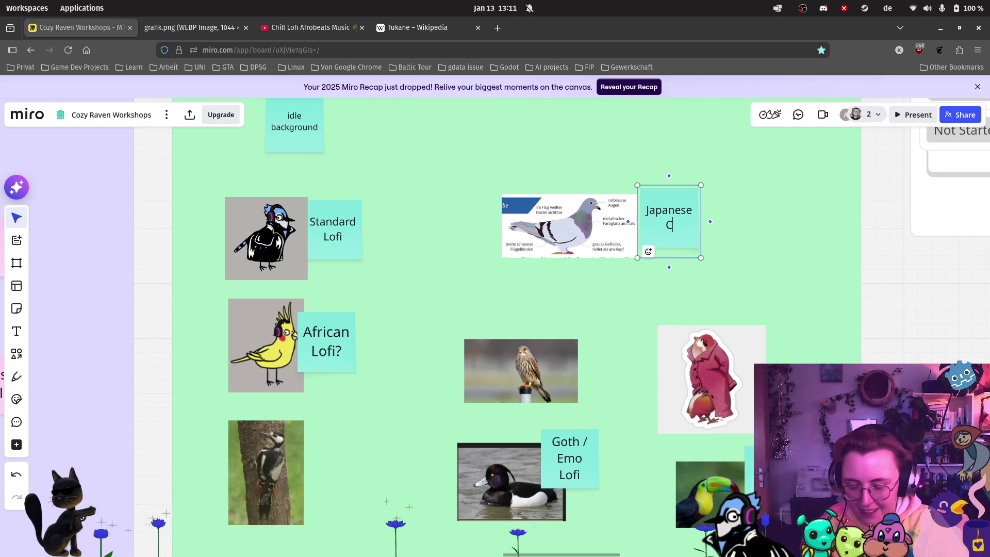
pyautogui.write('ity Pop')
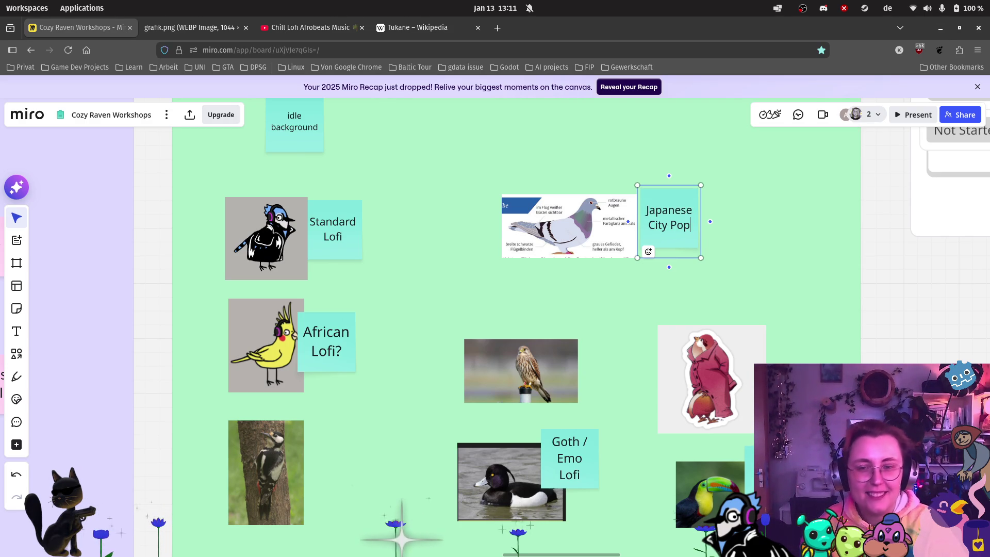
pyautogui.click(688, 299)
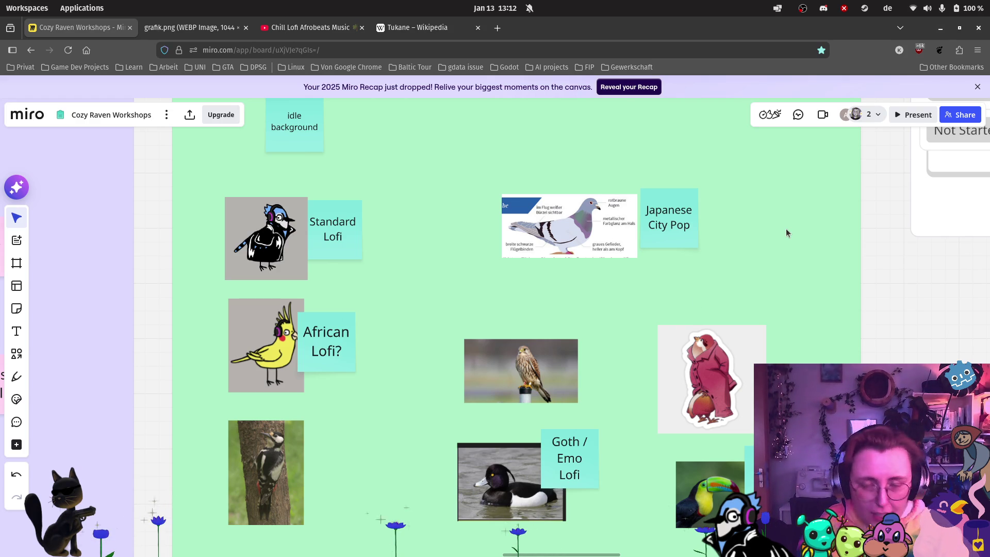
pyautogui.click(310, 28)
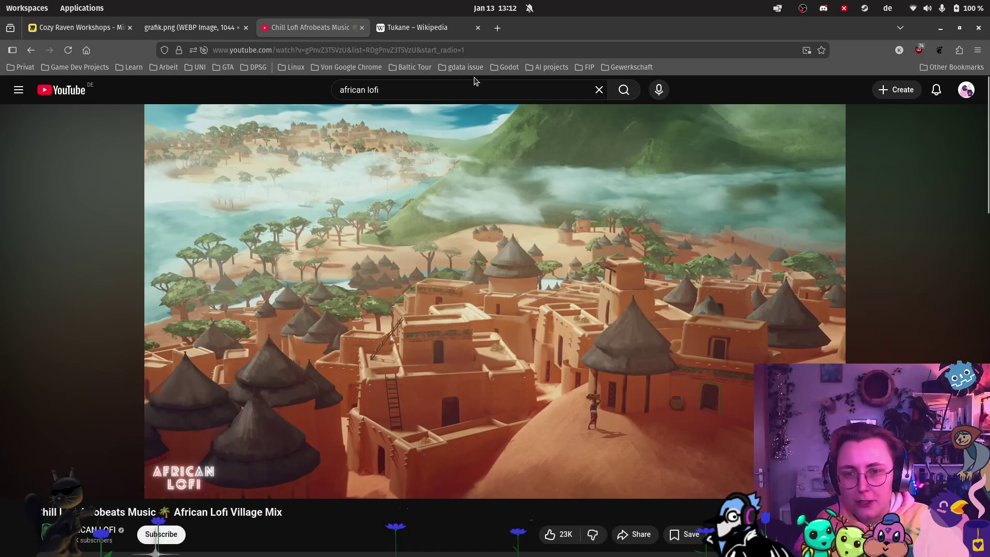
# Search YouTube for 'japanese city pop' and play the 80s japanese city pop playlist.
pyautogui.click(422, 93)
pyautogui.write('japanese ')
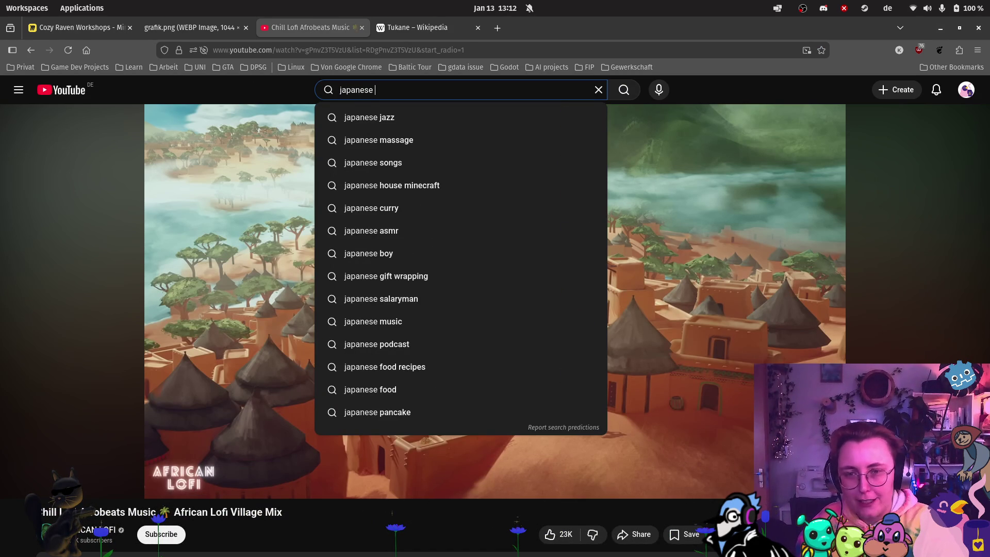
pyautogui.write('city pop')
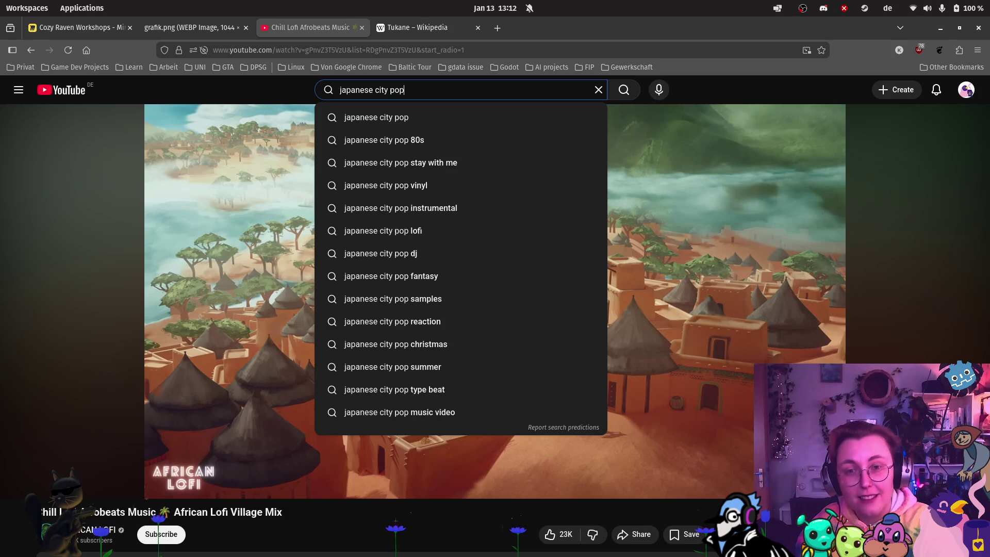
pyautogui.press('Return')
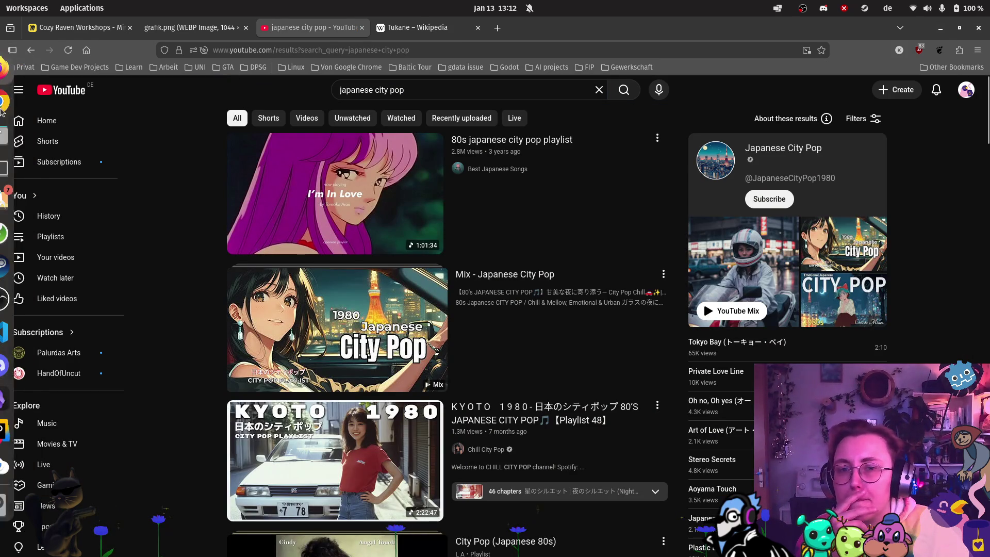
pyautogui.click(315, 360)
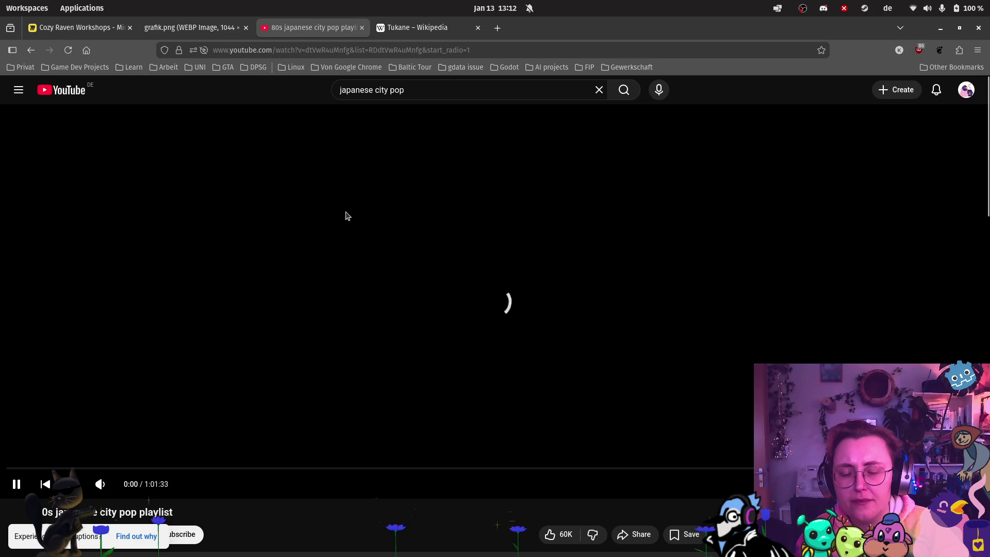
pyautogui.moveTo(19, 67)
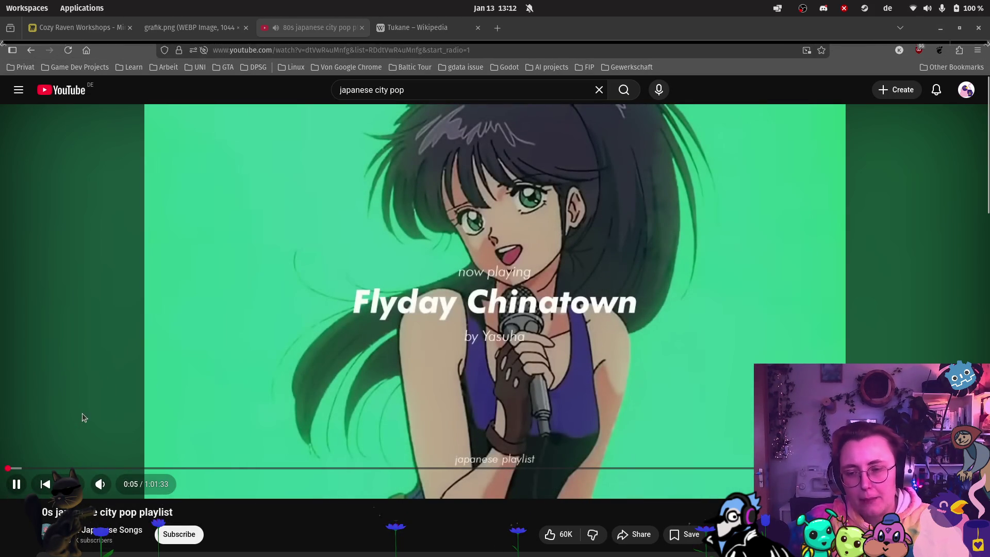
pyautogui.moveTo(103, 484)
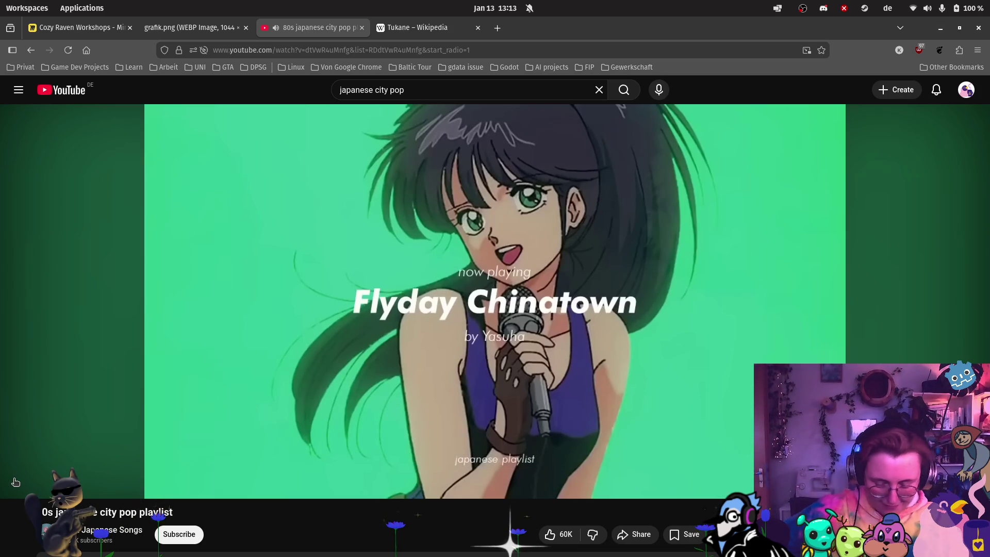
# Pause the 80s city pop playlist at 0:39, glance at Miro, and return to YouTube.
pyautogui.moveTo(16, 483)
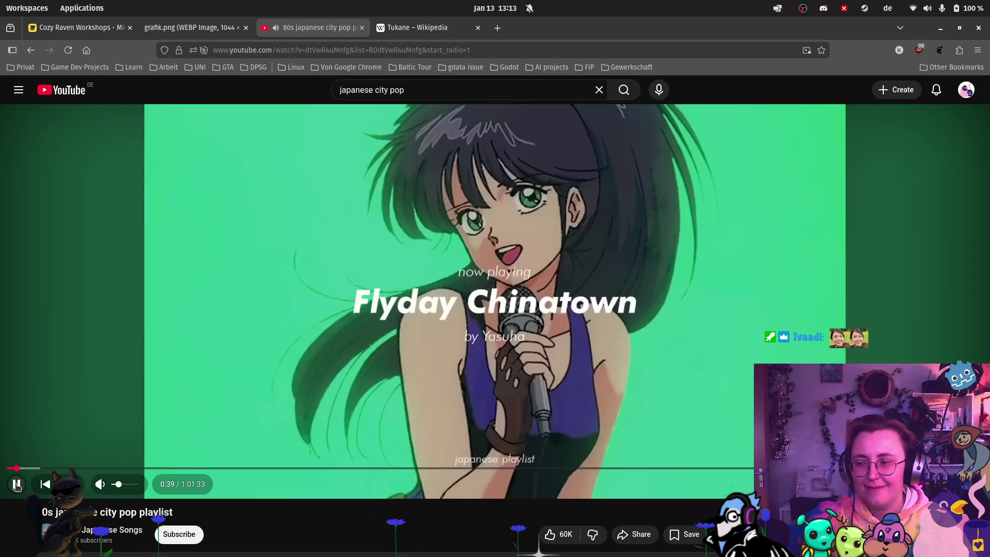
pyautogui.click(77, 28)
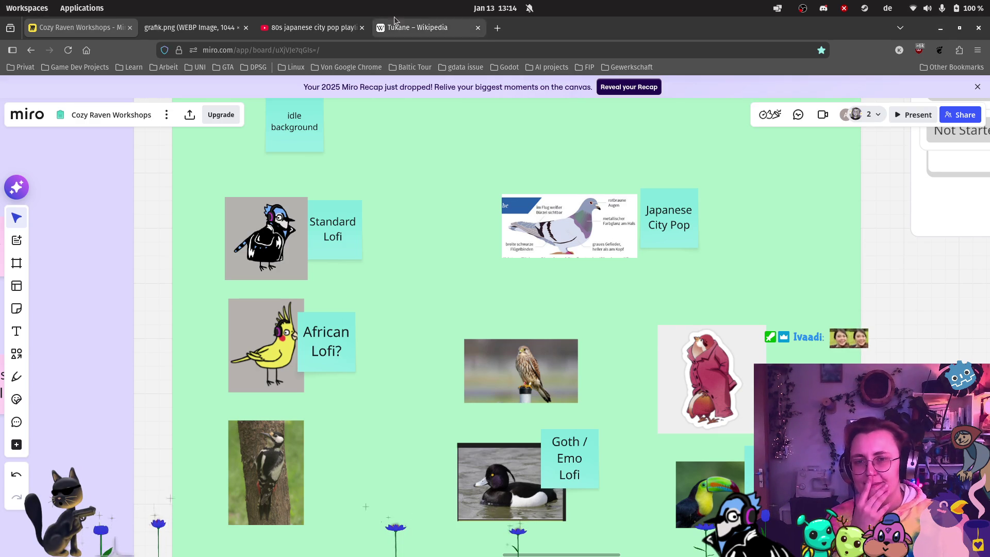
pyautogui.click(341, 20)
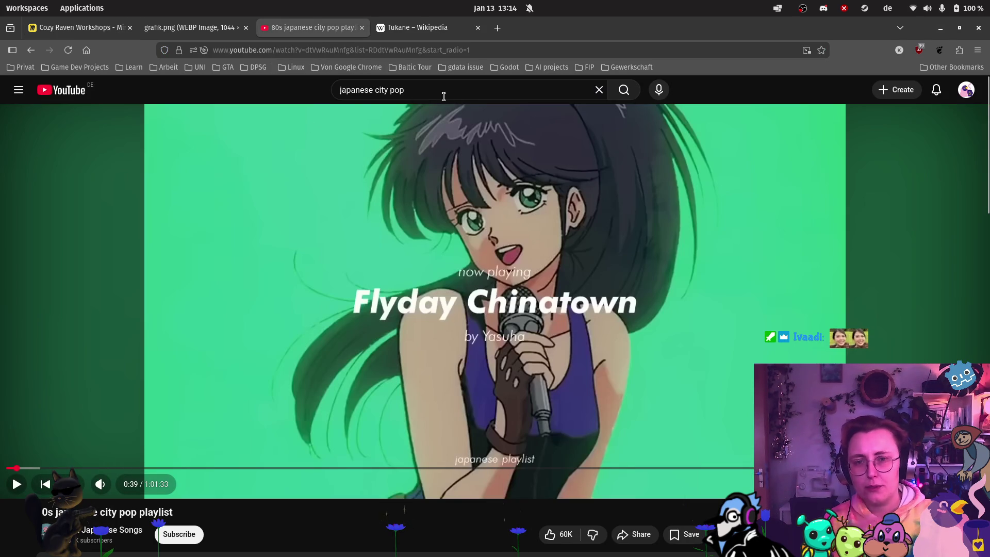
# Search YouTube for 'cute lofi', start Hammy's Heart Lofi Beats, and return to the Miro board.
pyautogui.click(412, 89)
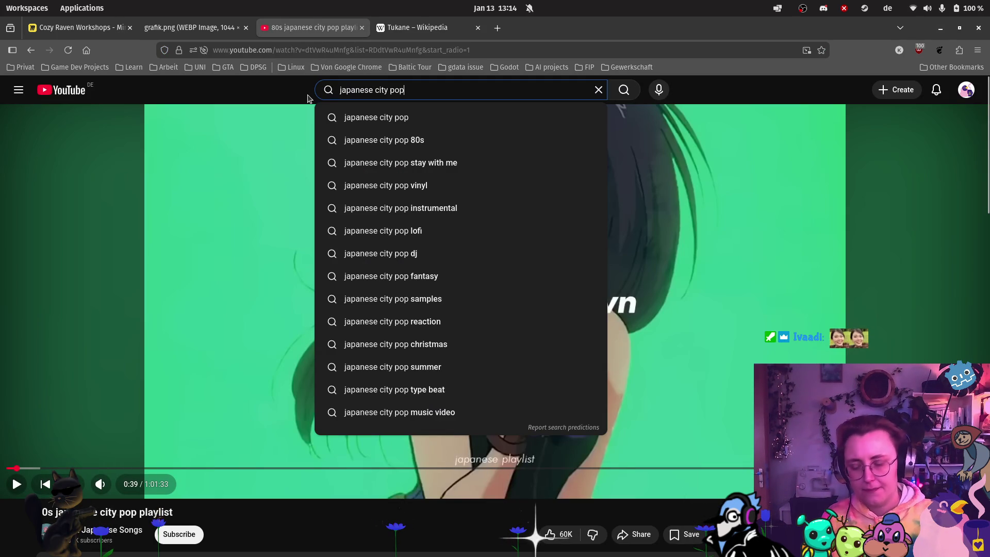
pyautogui.write('cute lofi')
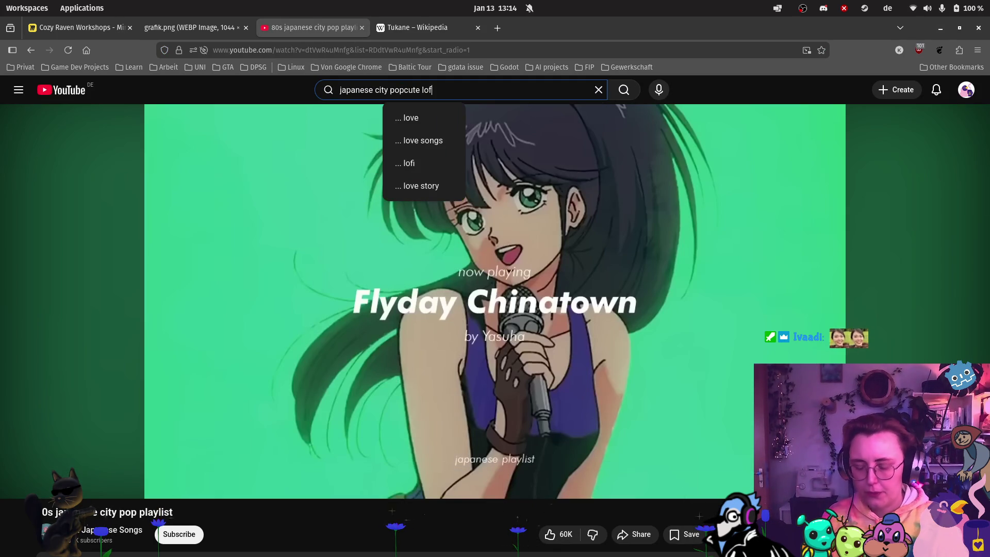
pyautogui.press('Return')
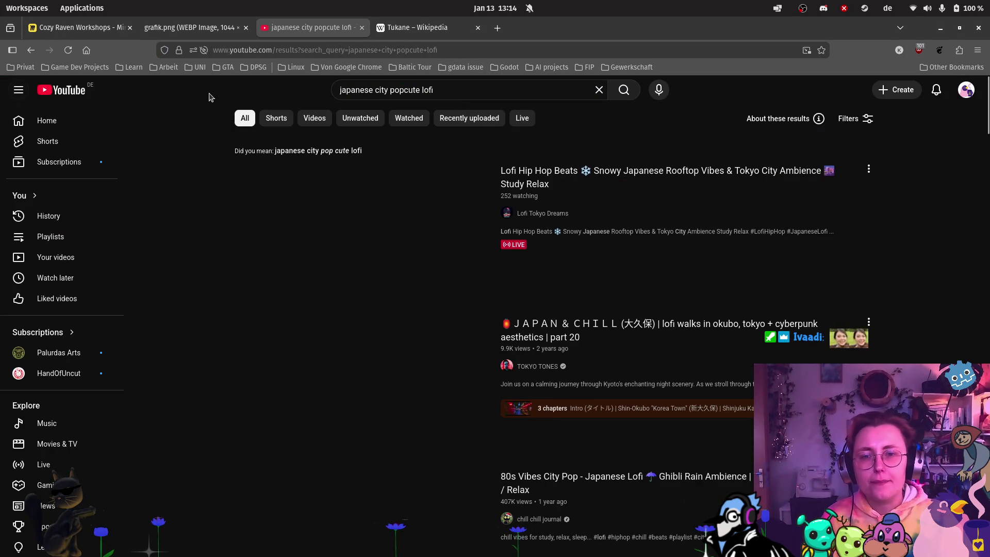
pyautogui.click(442, 87)
pyautogui.hotkey('ctrl', 'a')
pyautogui.write('cute lofi')
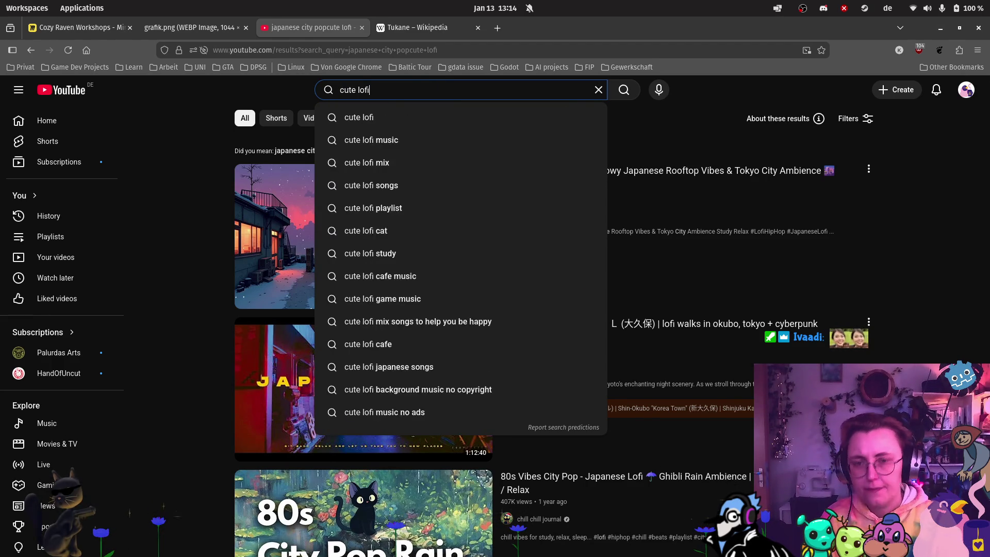
pyautogui.press('Return')
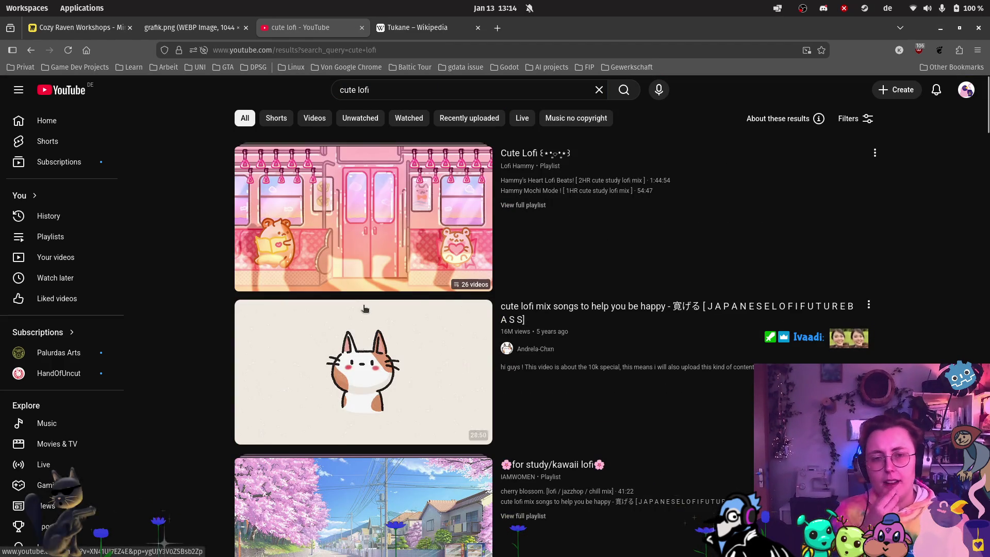
pyautogui.click(407, 239)
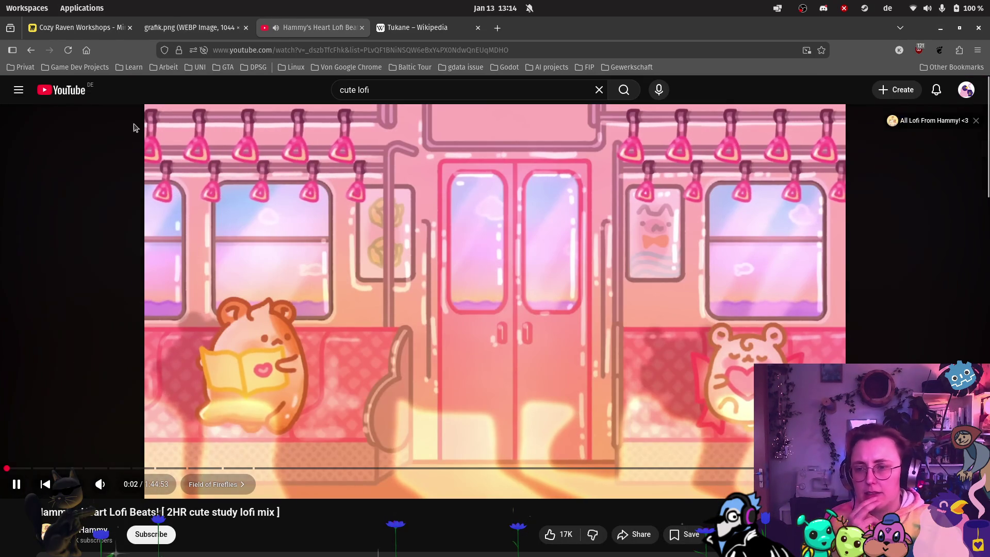
pyautogui.click(80, 27)
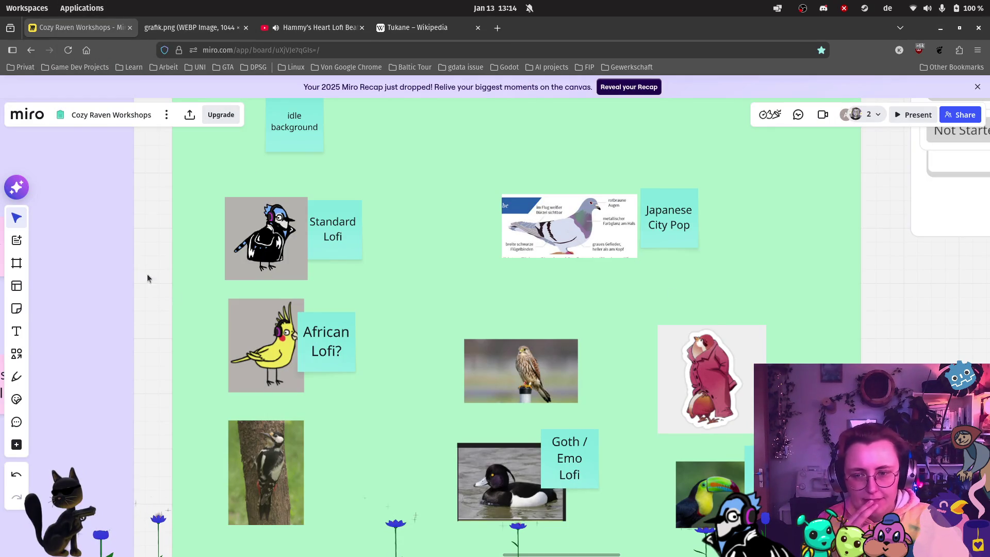
# Add a sticky note beside the robed figure image for the cute lofi genre and recolour it teal.
pyautogui.click(17, 308)
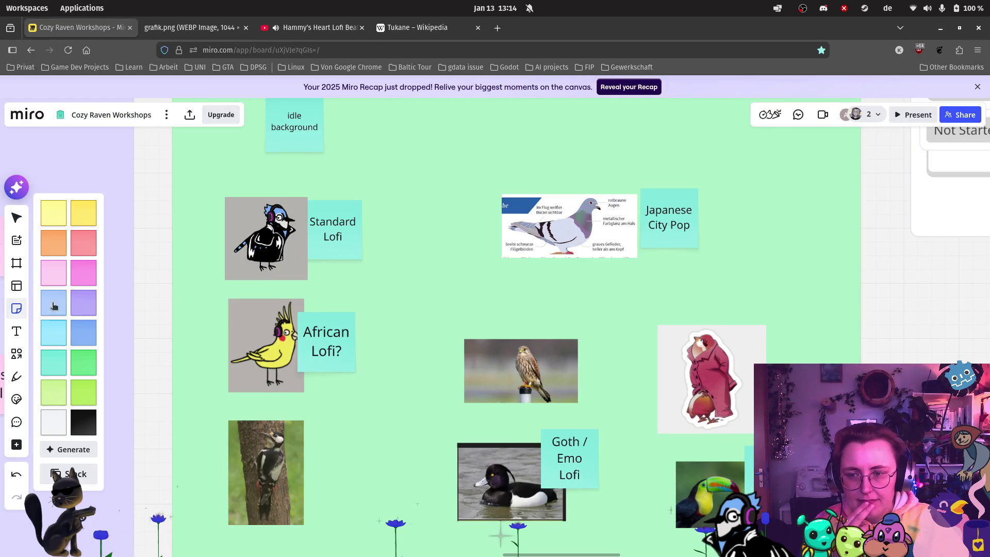
pyautogui.click(47, 333)
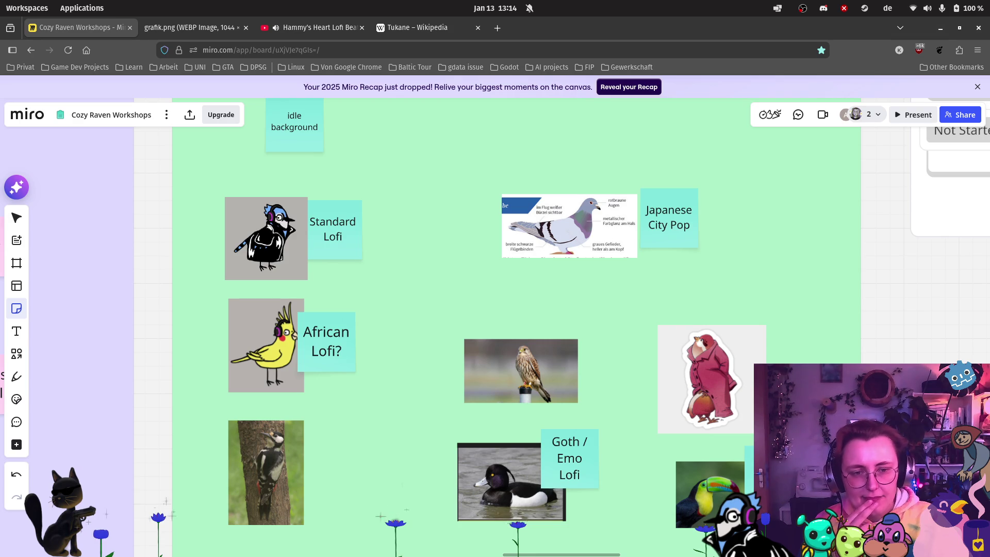
pyautogui.click(793, 370)
pyautogui.write('Cozy')
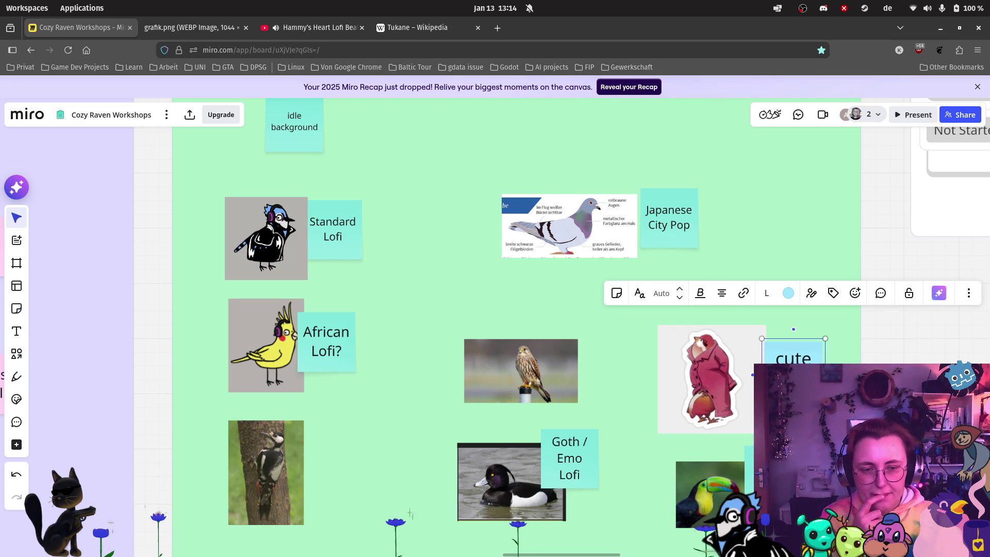
pyautogui.click(789, 293)
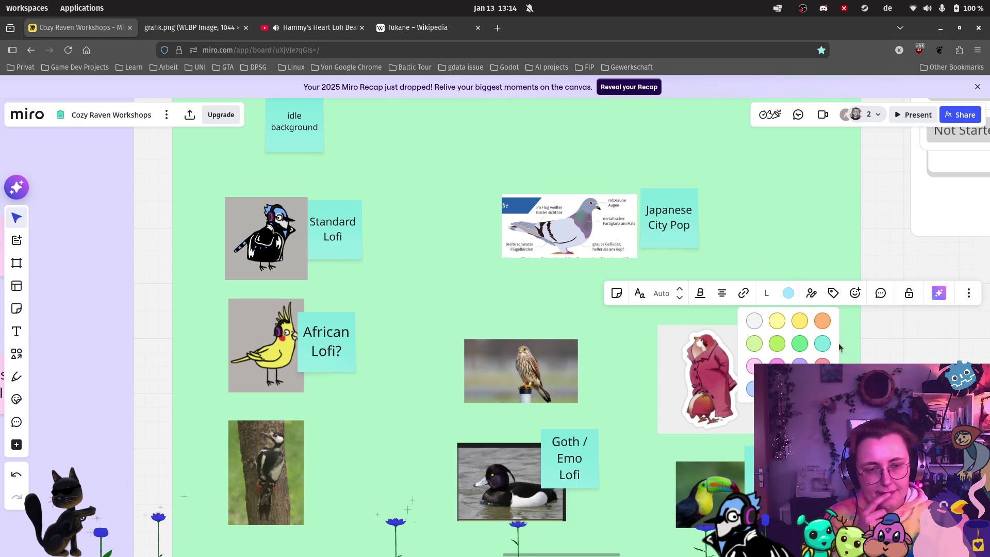
pyautogui.click(822, 343)
pyautogui.press('Escape')
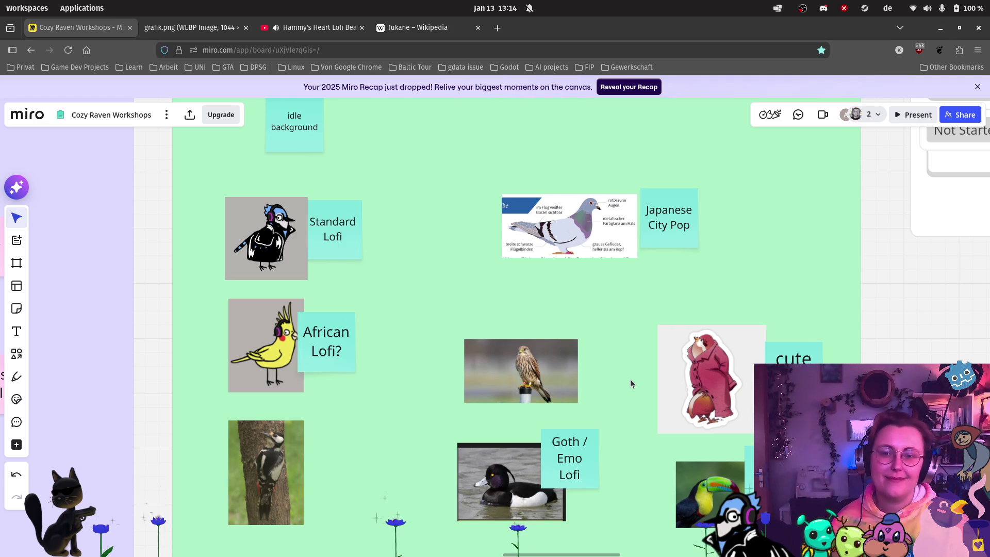
# Line up the African Lofi? note with Standard Lofi, briefly checking the lofi video tab.
pyautogui.moveTo(340, 353); pyautogui.dragTo(349, 352)
pyautogui.click(404, 378)
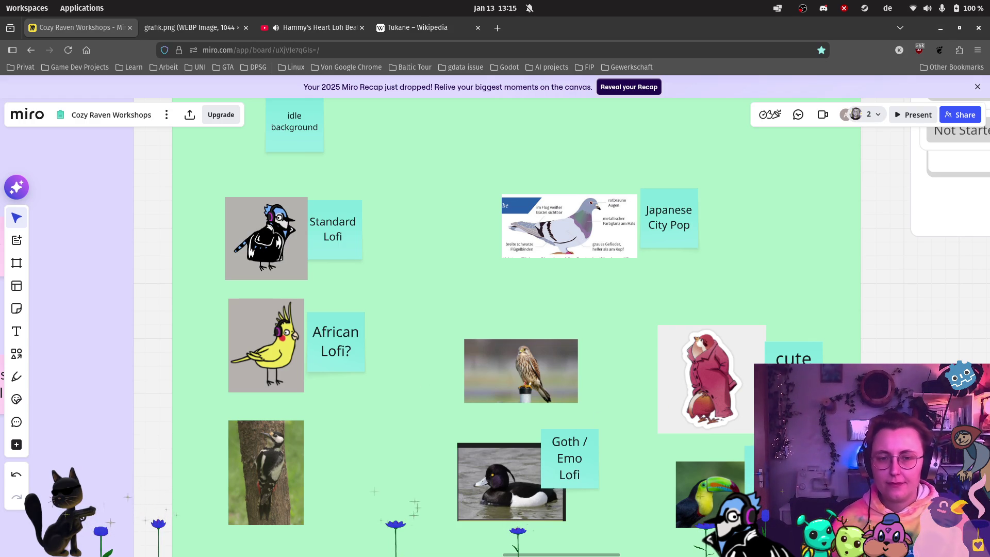
pyautogui.scroll(-3, 747, 389)
pyautogui.scroll(3, 707, 372)
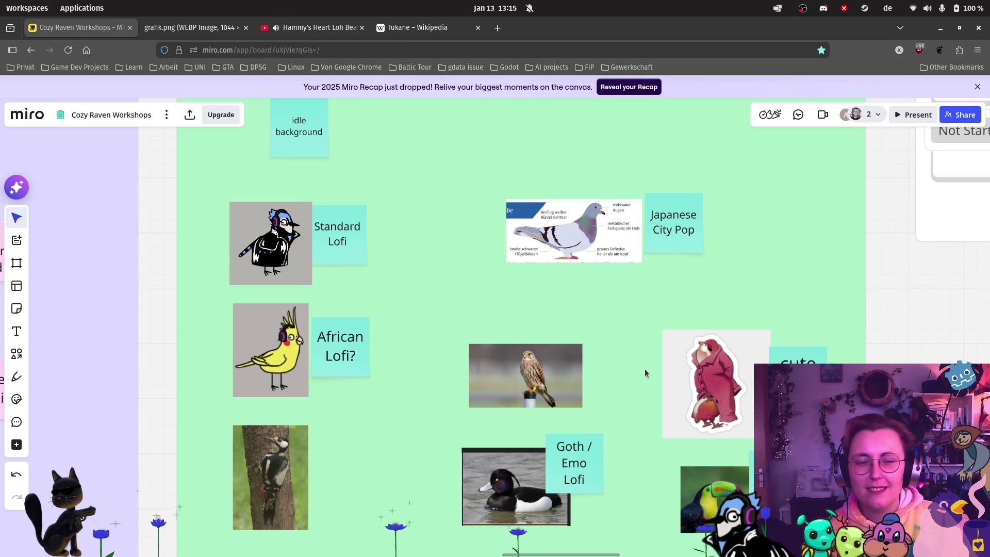
pyautogui.click(315, 27)
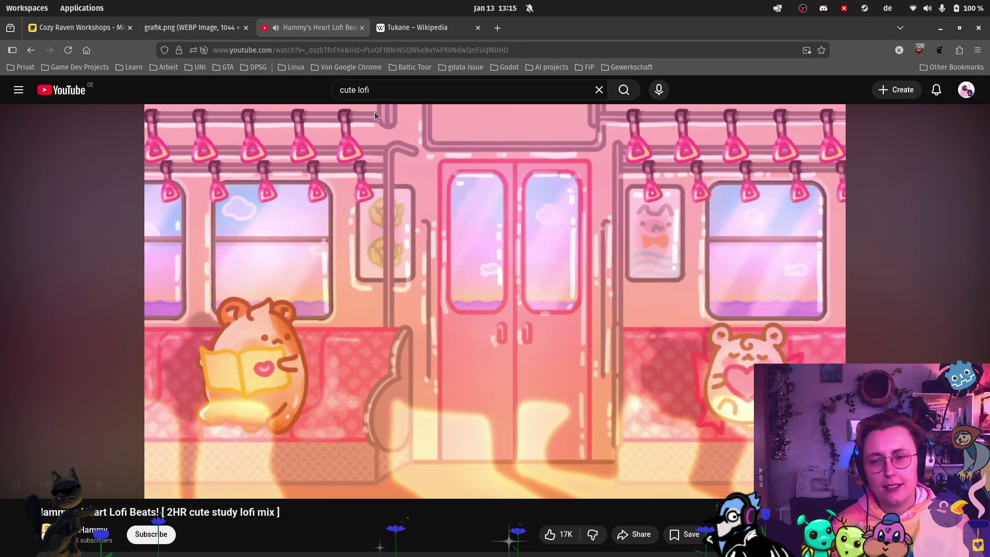
pyautogui.click(122, 30)
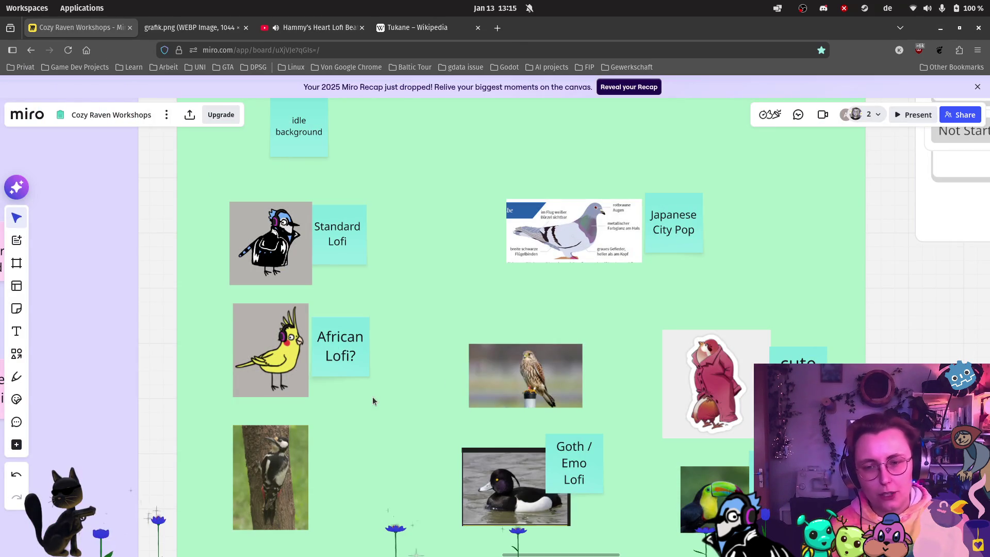
# Place a copy of the cute lofi note beside the woodpecker reading 'irgendwas beatlastinges'.
pyautogui.hotkey('ctrl', 'v')
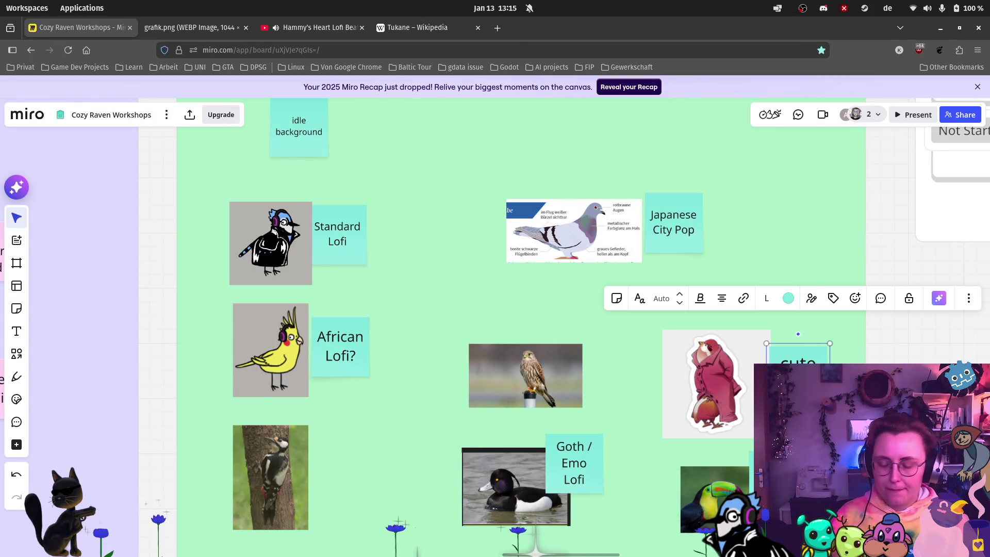
pyautogui.moveTo(869, 371); pyautogui.dragTo(340, 463)
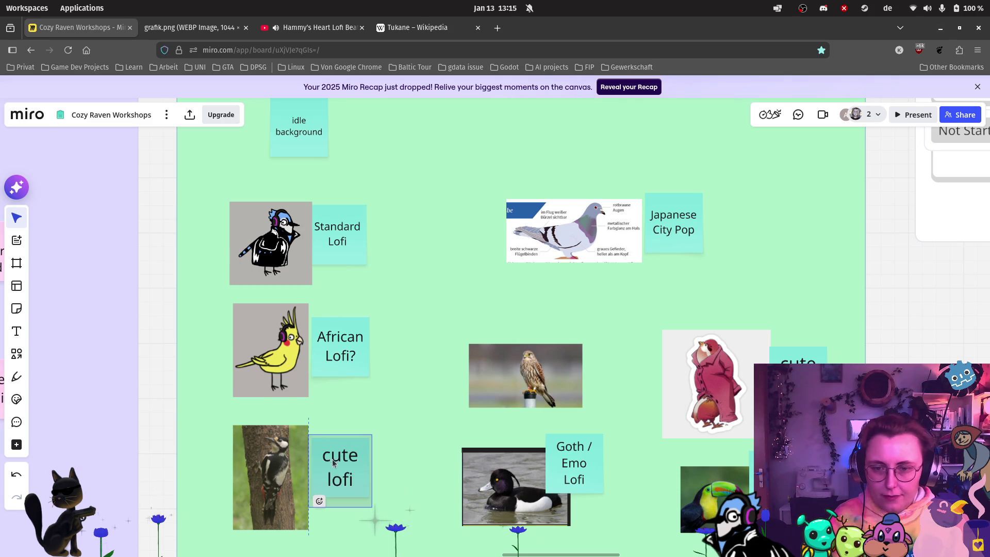
pyautogui.doubleClick(340, 456)
pyautogui.hotkey('ctrl', 'a')
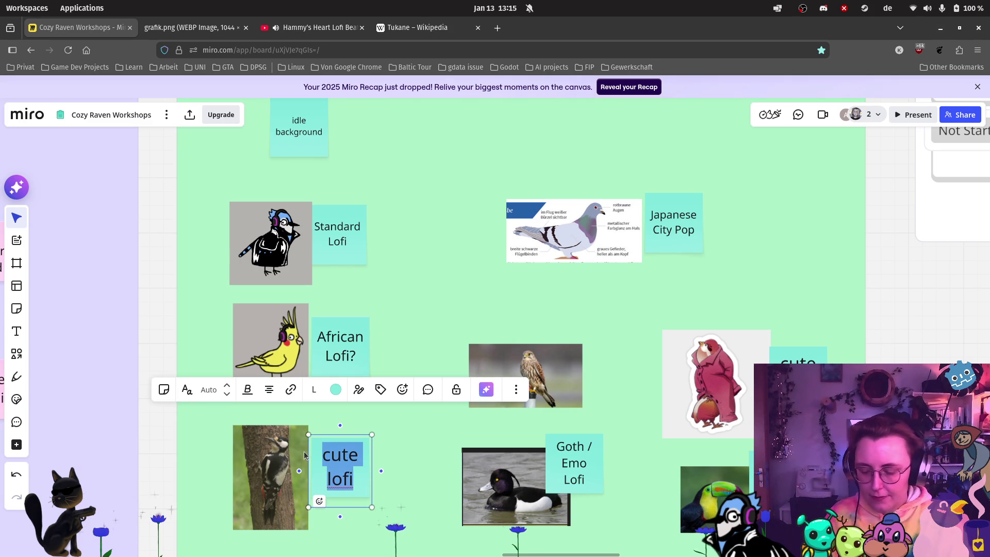
pyautogui.write('irgendwas beatlastinges')
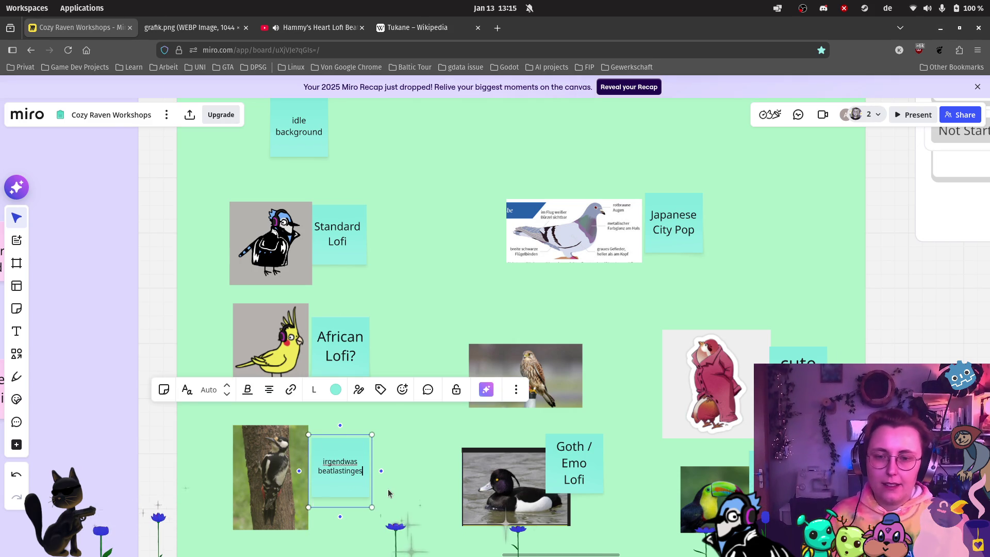
pyautogui.click(390, 493)
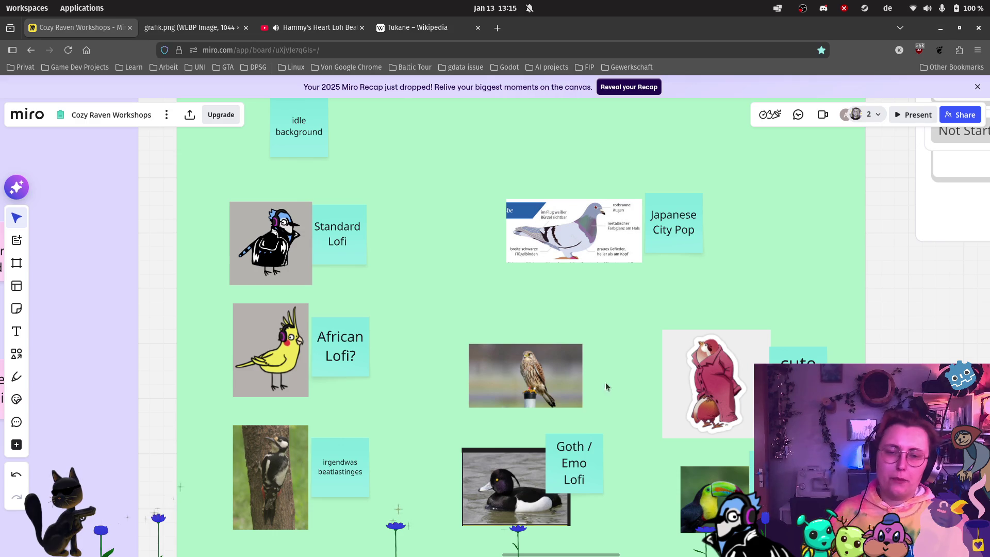
# Duplicate that note beside the kestrel, changing it to 'irgendwas mit Pfeifen? Oder fantasy lofi'.
pyautogui.click(363, 453)
pyautogui.hotkey('ctrl', 'd')
pyautogui.moveTo(419, 450)
pyautogui.mouseDown()
pyautogui.moveTo(662, 362)
pyautogui.moveTo(614, 363)
pyautogui.mouseUp()
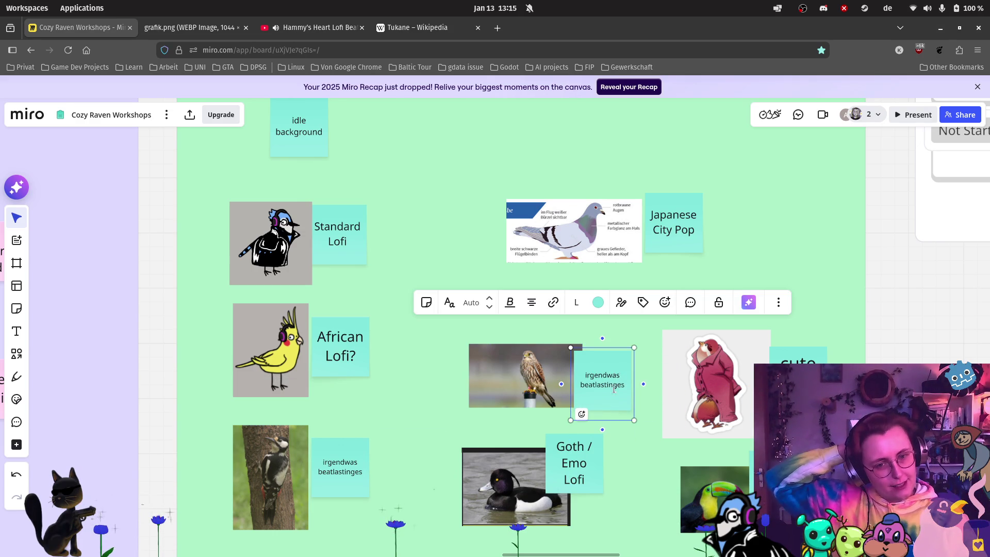
pyautogui.doubleClick(619, 384)
pyautogui.press('BackSpace')
pyautogui.press('BackSpace')
pyautogui.press('BackSpace')
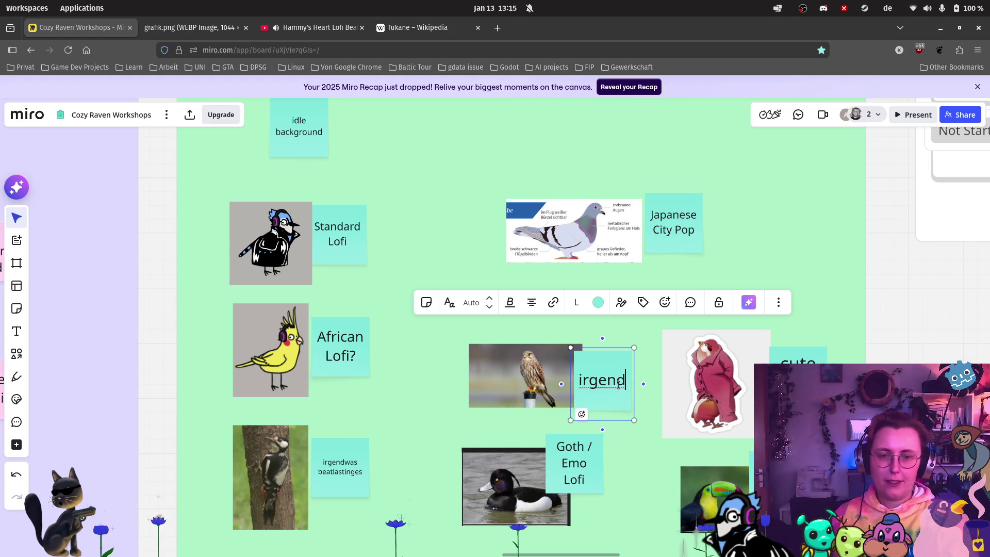
pyautogui.write('was mit Pfeid')
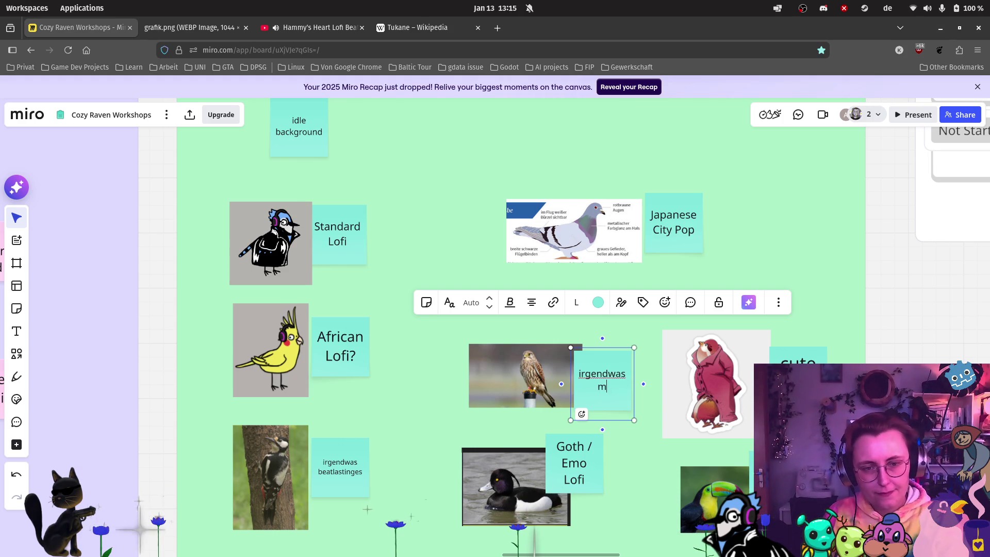
pyautogui.press('BackSpace')
pyautogui.write('fen')
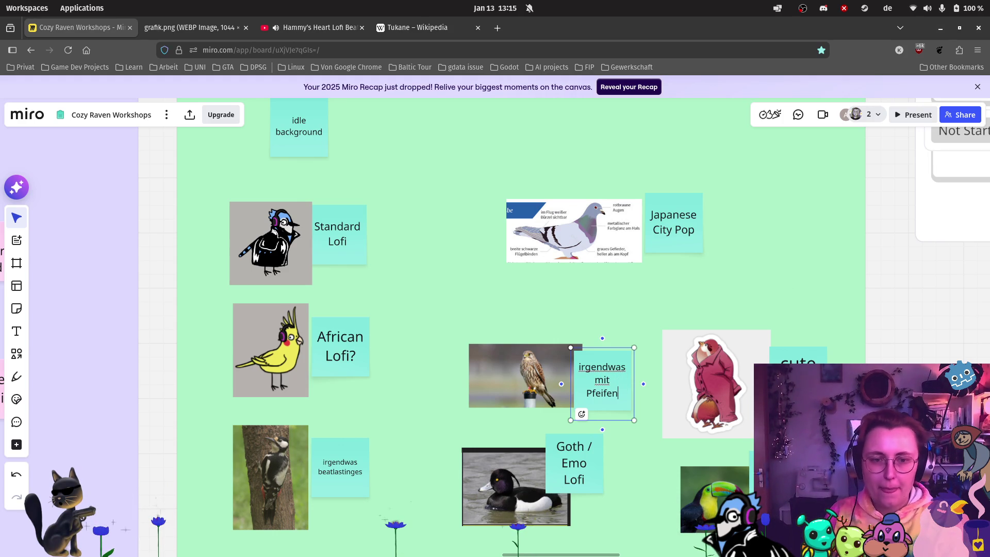
pyautogui.write('?')
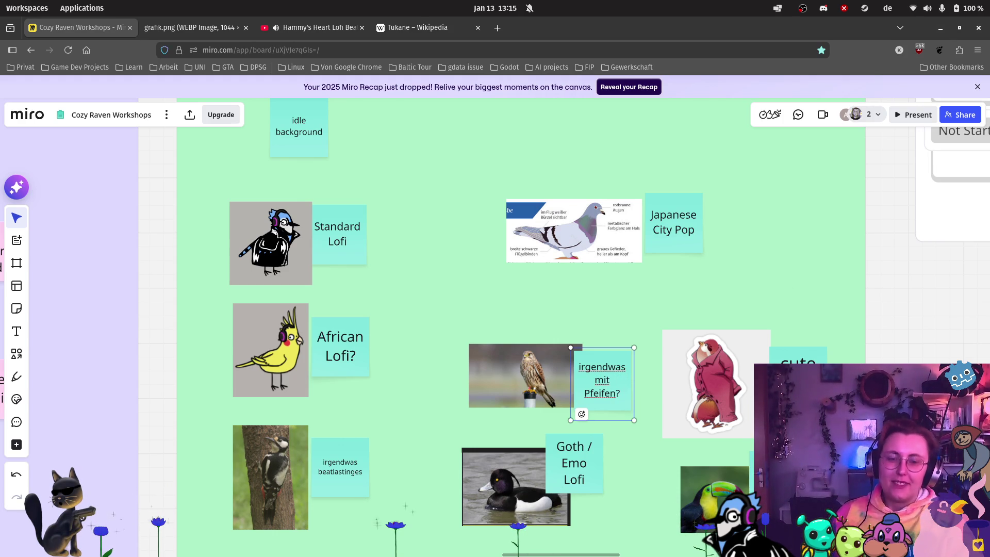
pyautogui.write(' Oder ')
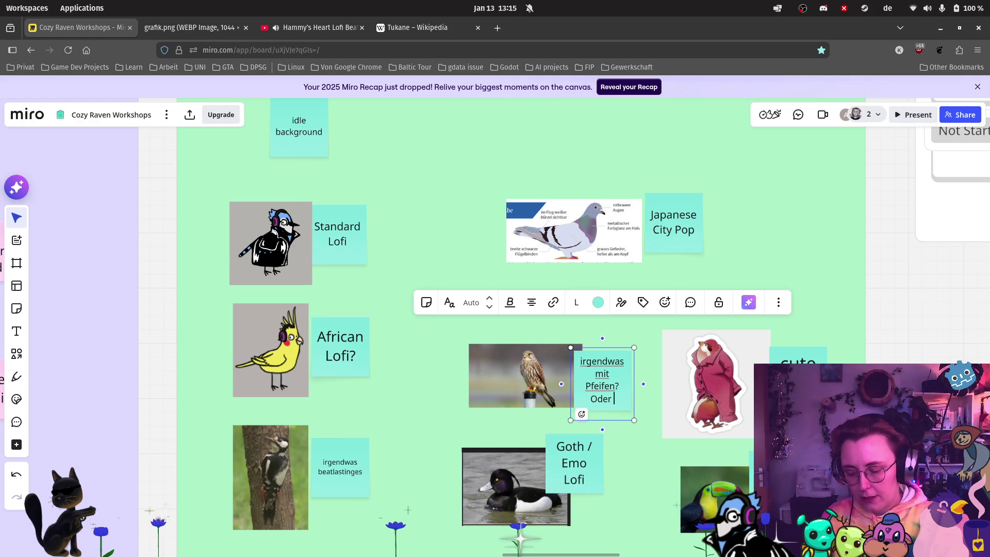
pyautogui.write('fantasy ')
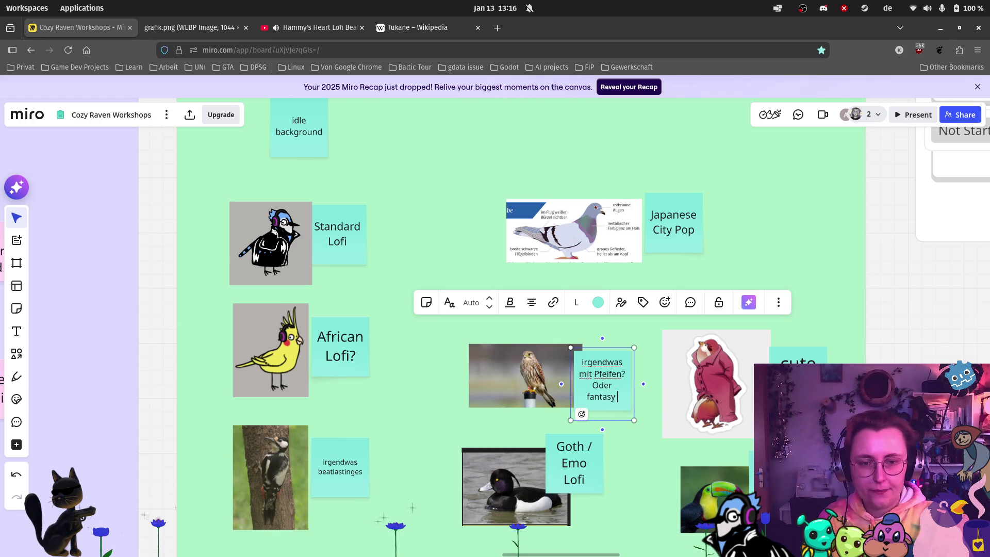
pyautogui.write('lofi')
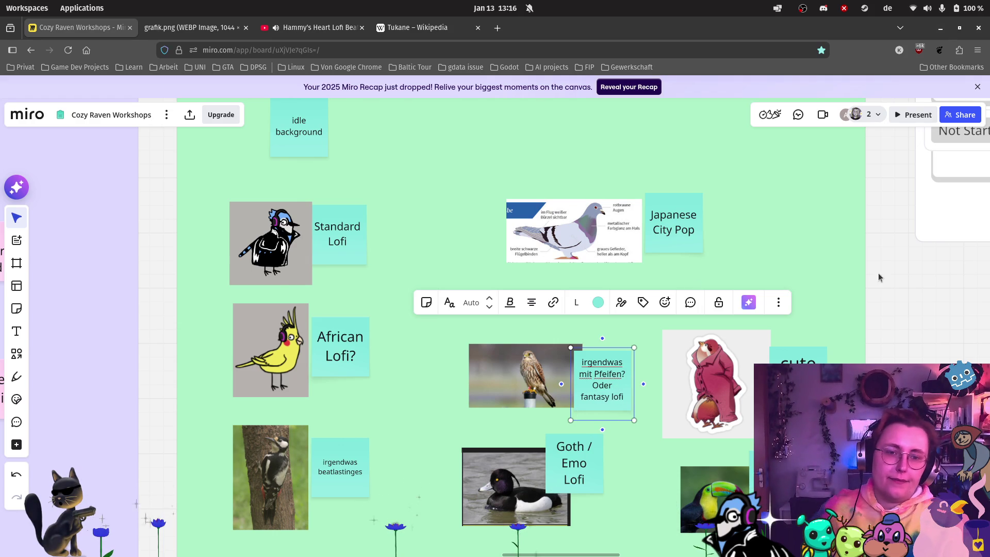
pyautogui.click(883, 272)
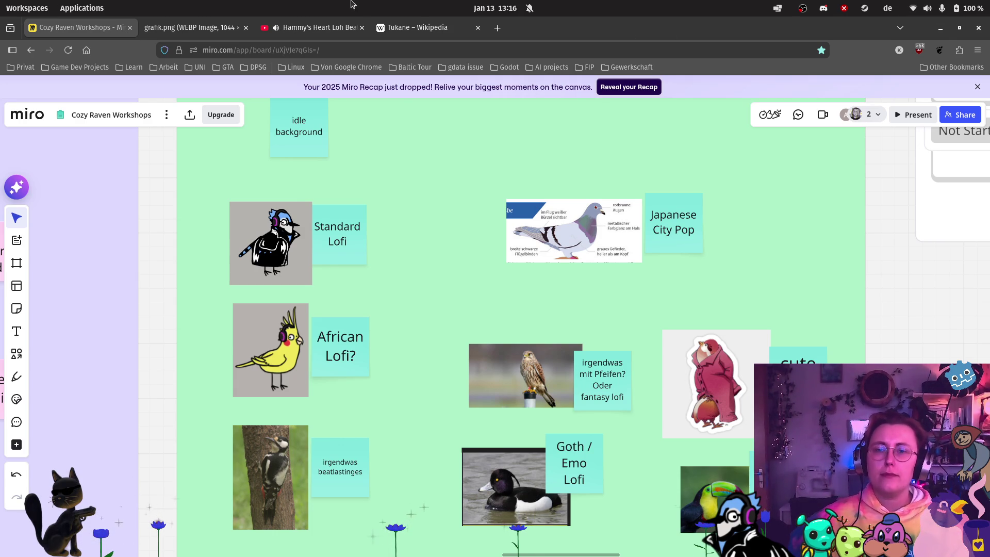
# Close the grafik.png tab and return to the Miro board.
pyautogui.click(246, 27)
pyautogui.click(230, 28)
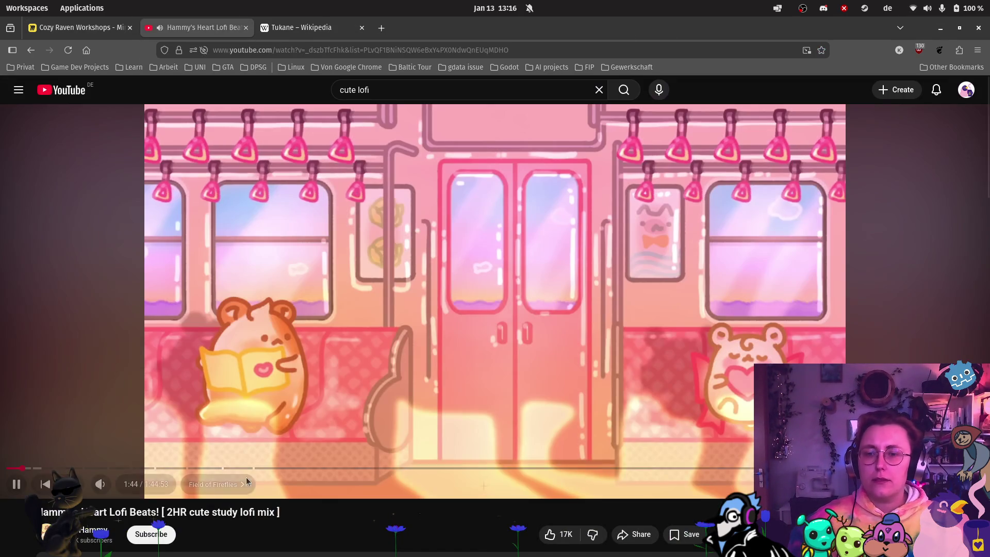
pyautogui.click(78, 27)
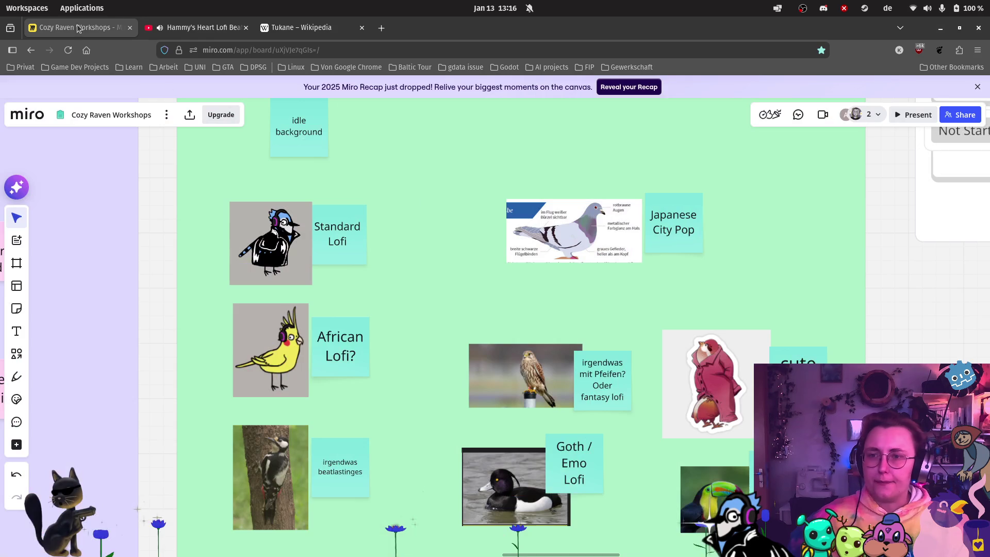
# Edit the Music! card in the Not Started list to read 'Music : Background + 1 Mal Lofi'.
pyautogui.scroll(-4, 676, 264)
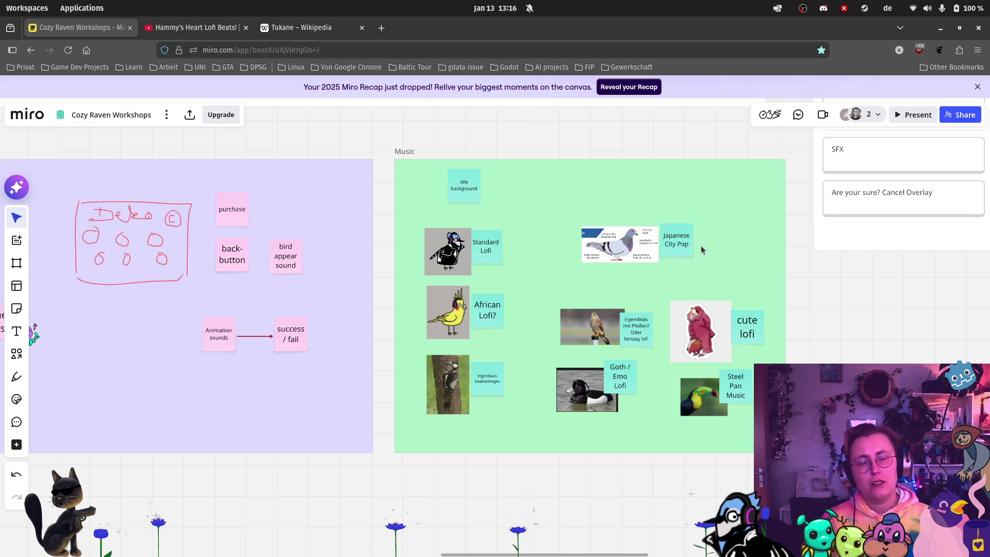
pyautogui.scroll(-5, 701, 245)
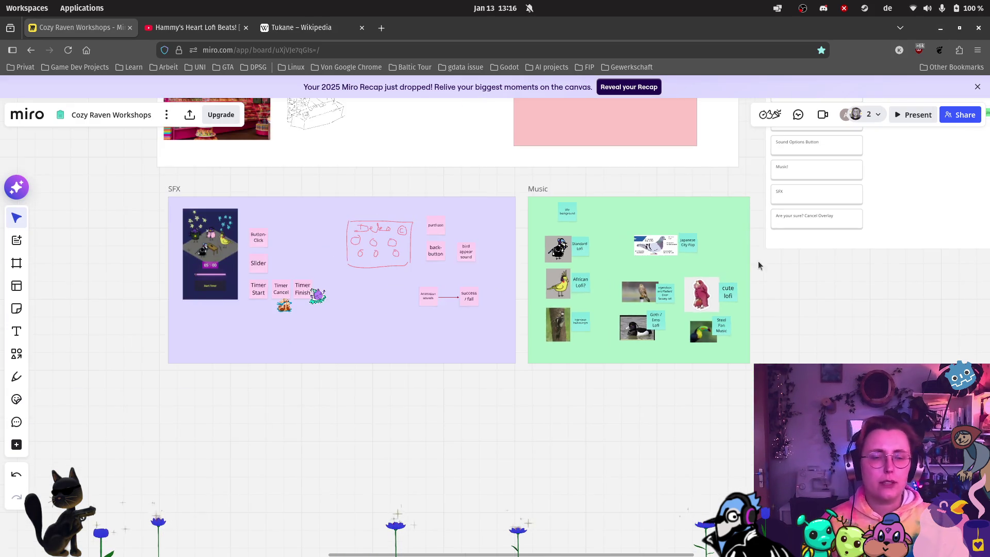
pyautogui.hscroll(5, 750, 265)
pyautogui.scroll(3, 671, 309)
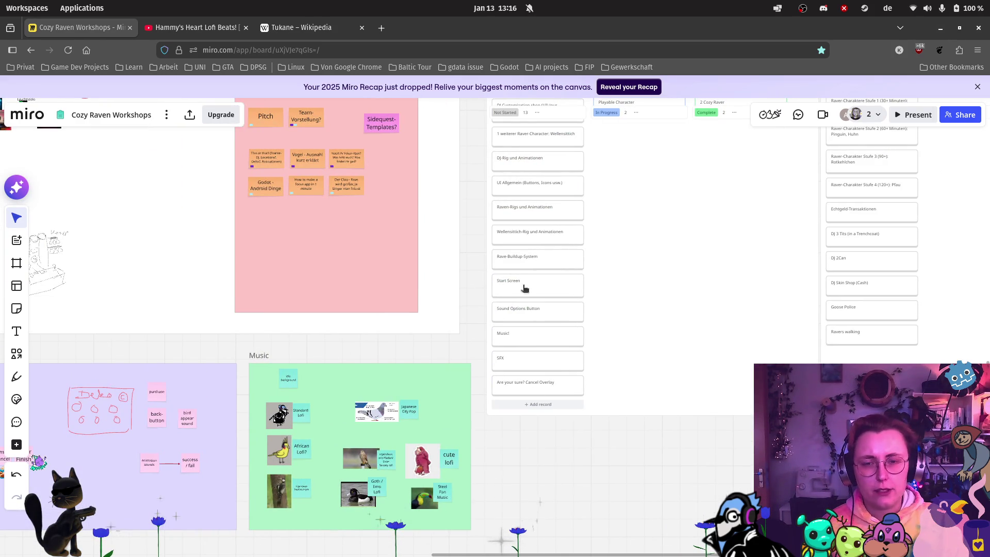
pyautogui.scroll(3, 567, 386)
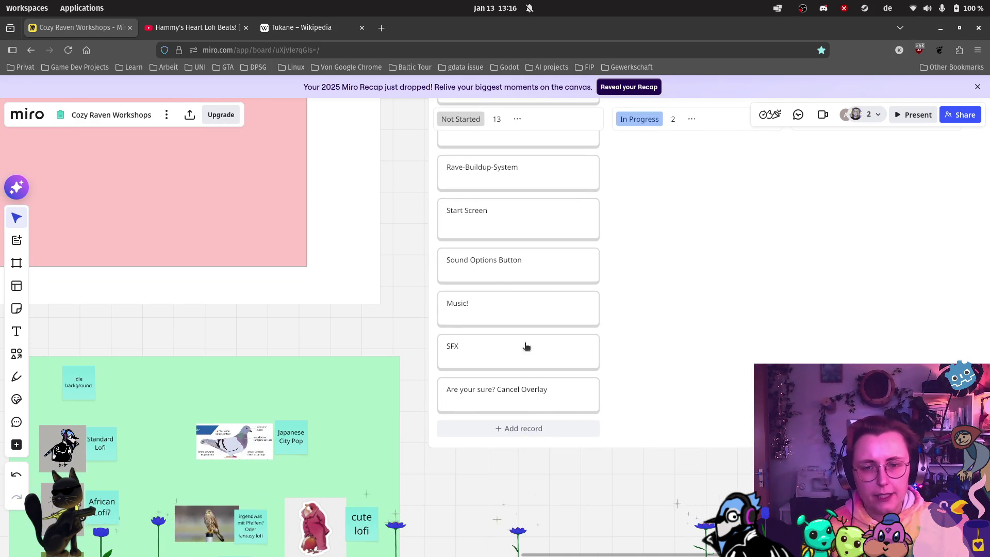
pyautogui.click(475, 319)
pyautogui.click(477, 306)
pyautogui.write(': Background + 1 M')
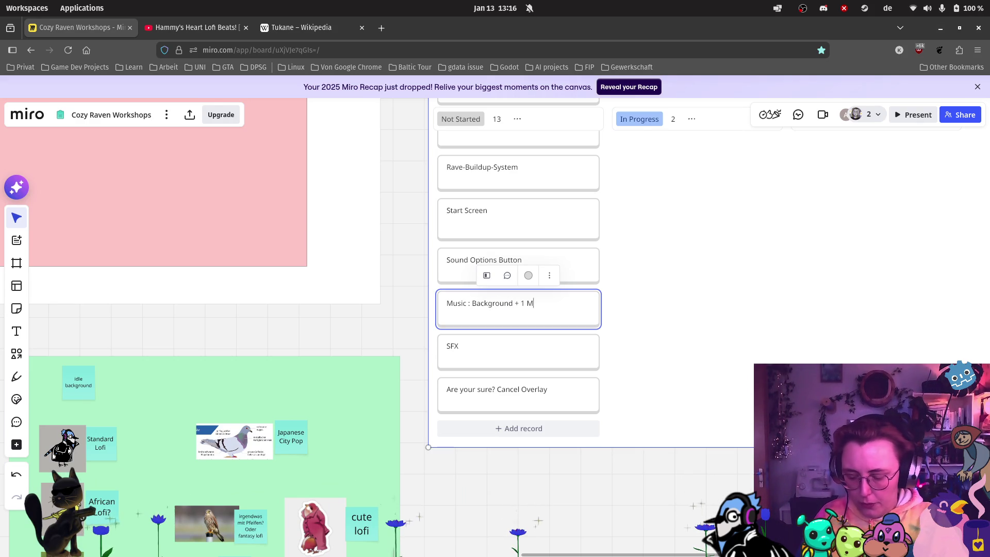
pyautogui.write('al Lofi')
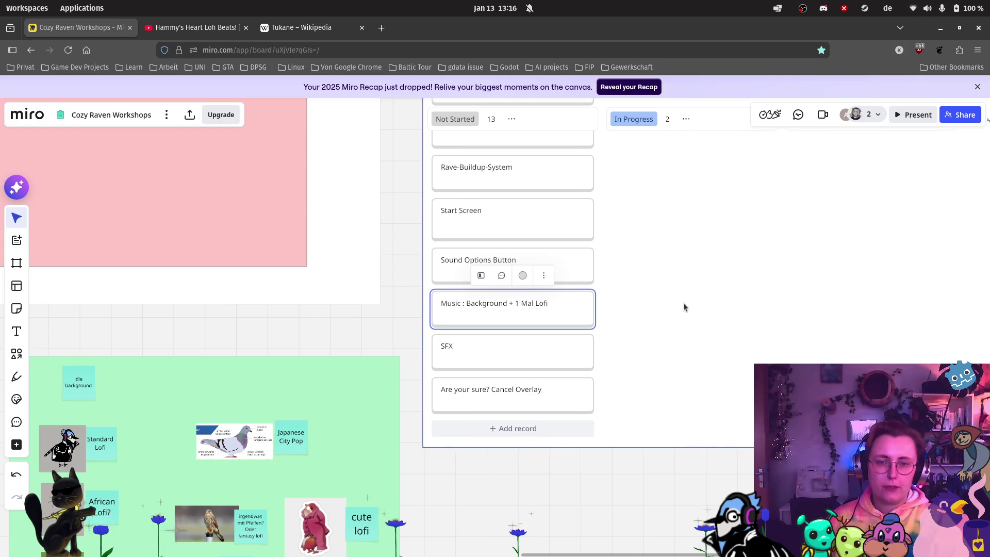
pyautogui.click(682, 302)
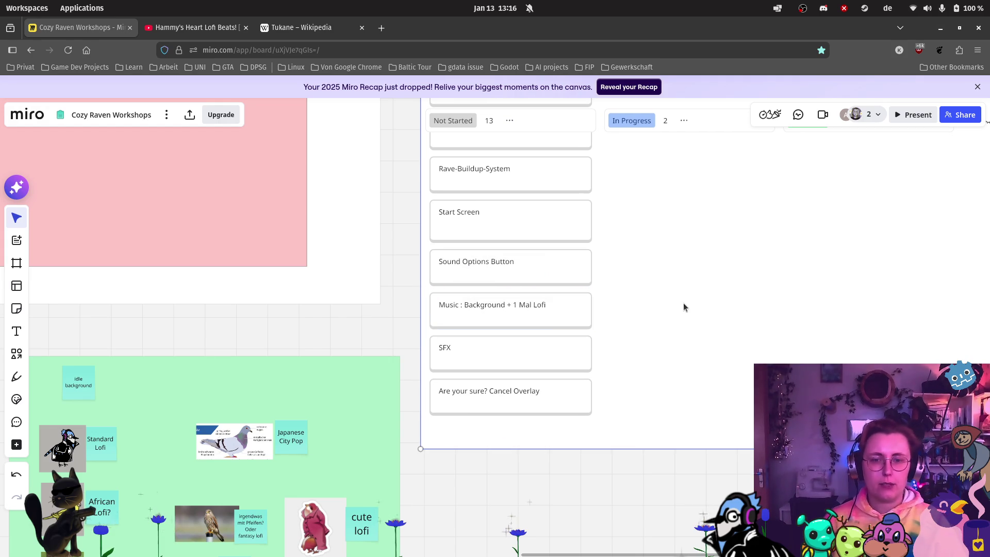
pyautogui.scroll(-3, 682, 308)
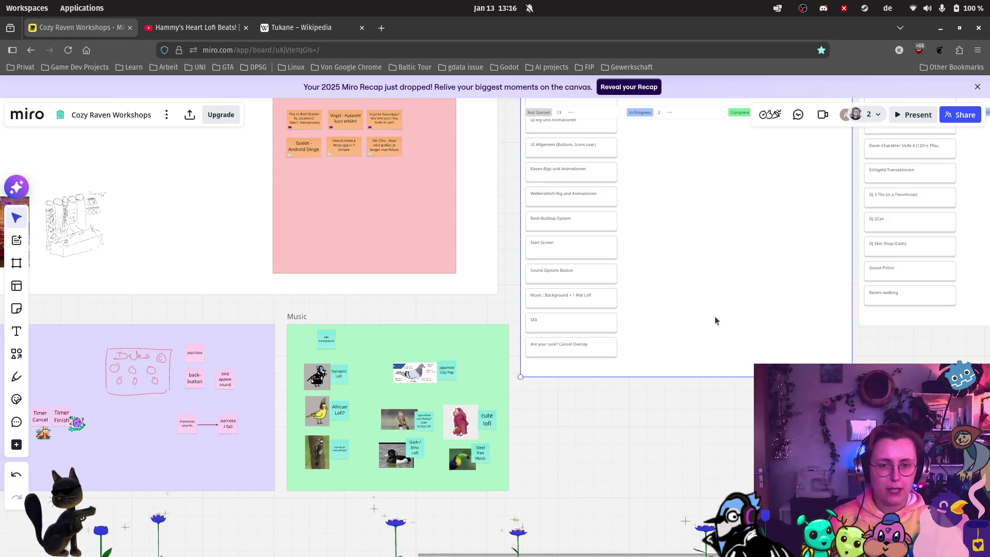
pyautogui.scroll(-2, 870, 396)
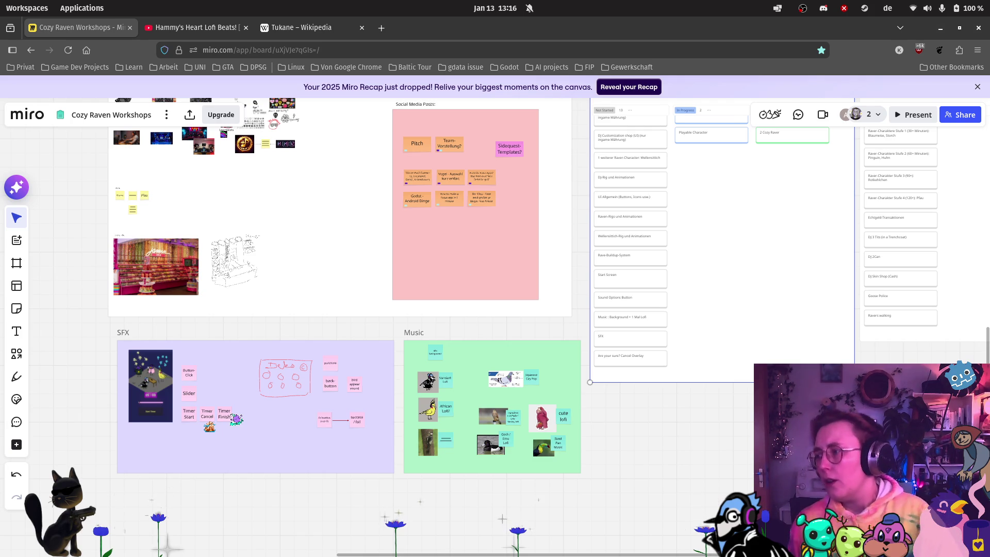
pyautogui.scroll(-1, 659, 338)
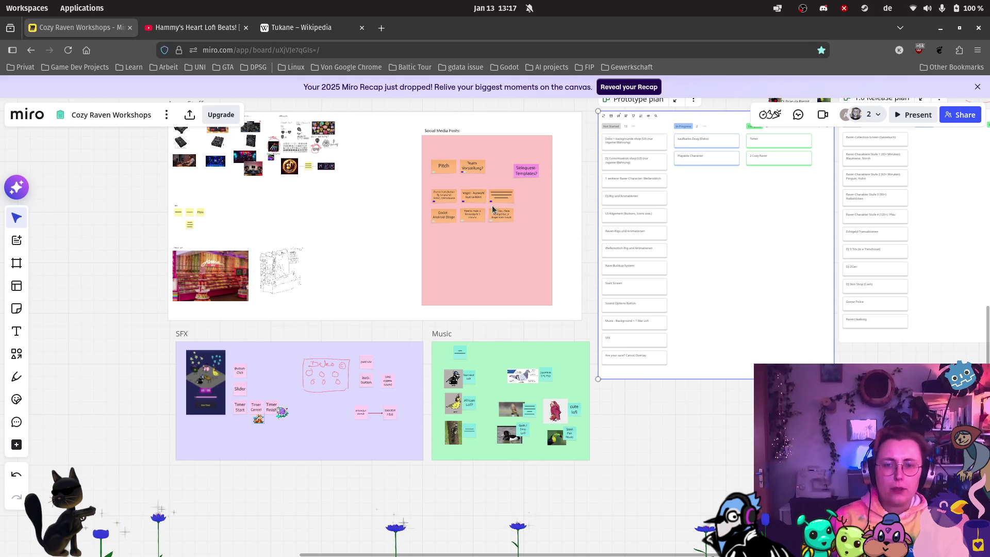
pyautogui.scroll(3, 493, 209)
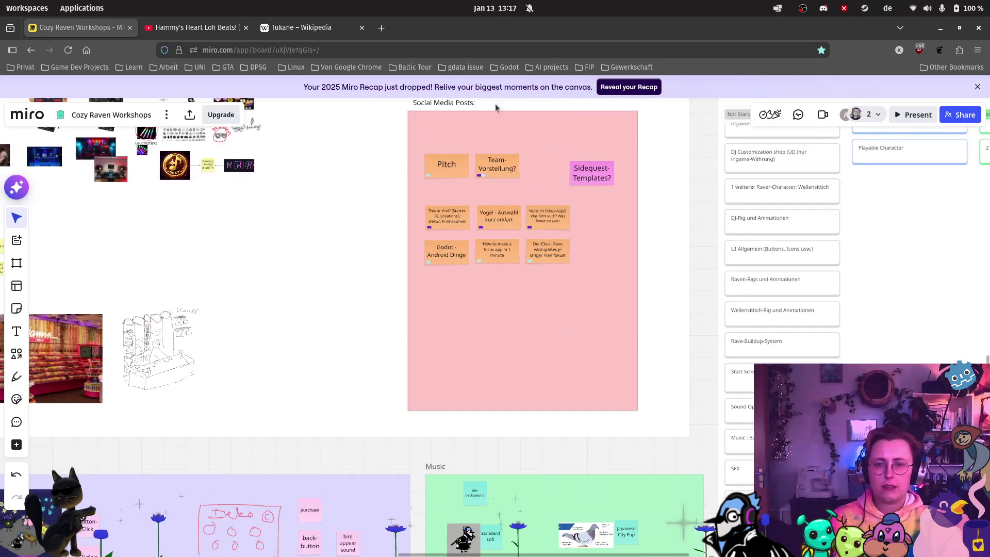
pyautogui.scroll(2, 524, 152)
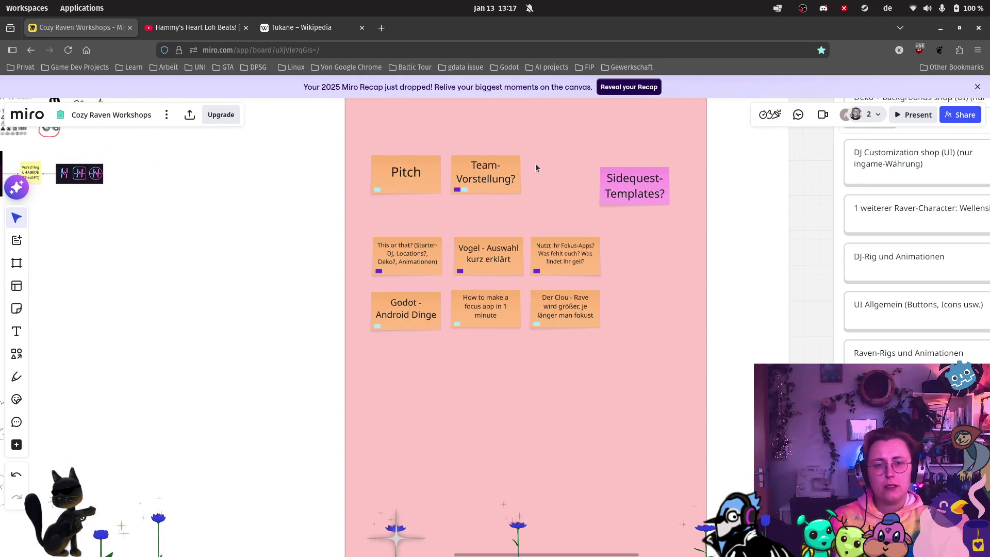
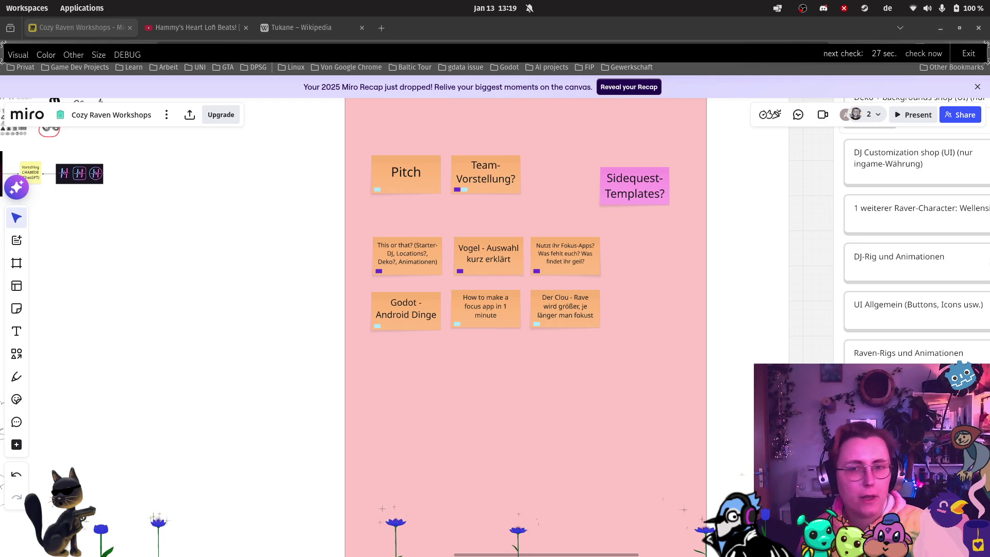
# Zoom into the game screenshot in the SFX frame and draw a red freehand line through the stars.
pyautogui.scroll(-5, 426, 268)
pyautogui.scroll(-5, 503, 389)
pyautogui.hscroll(-5, 503, 388)
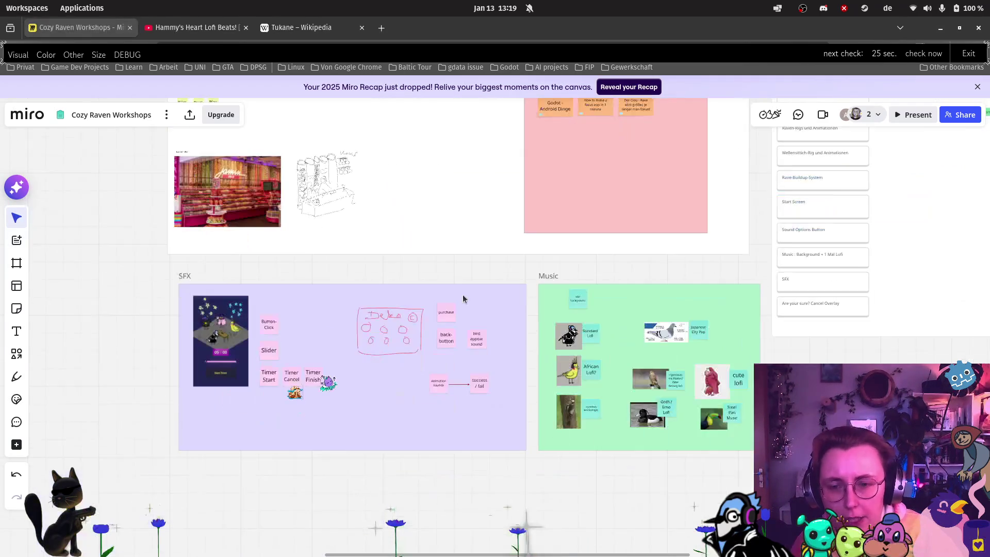
pyautogui.hscroll(-5, 507, 232)
pyautogui.scroll(-2, 506, 232)
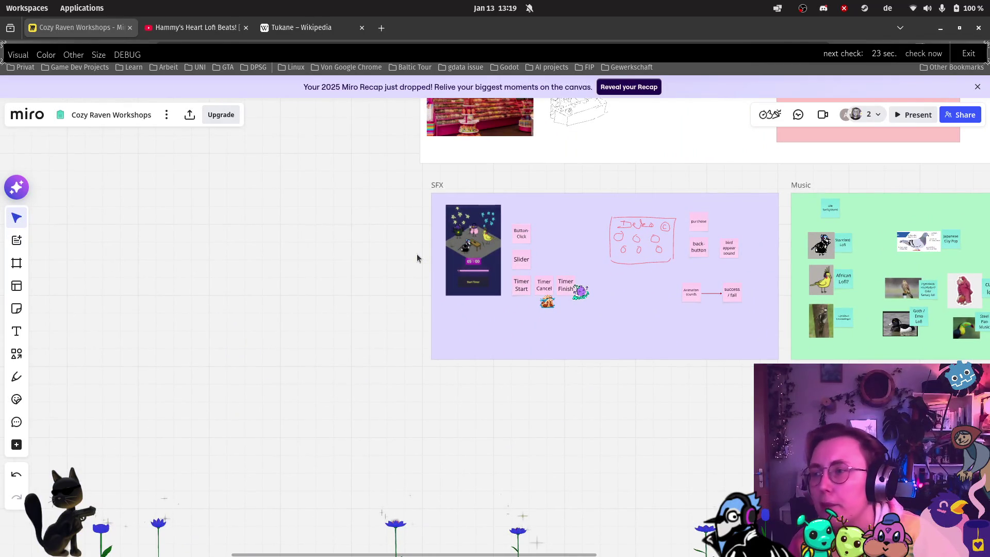
pyautogui.scroll(5, 567, 219)
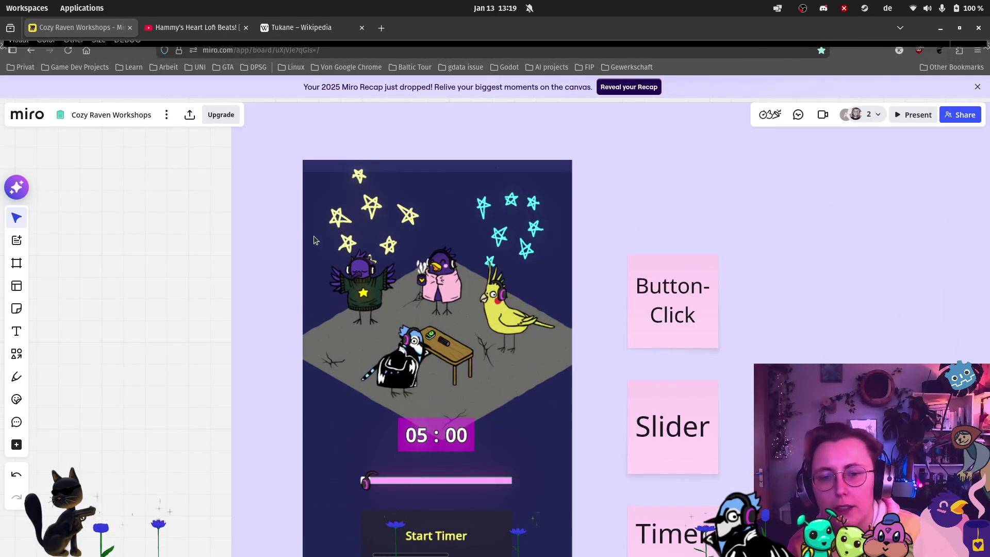
pyautogui.click(17, 376)
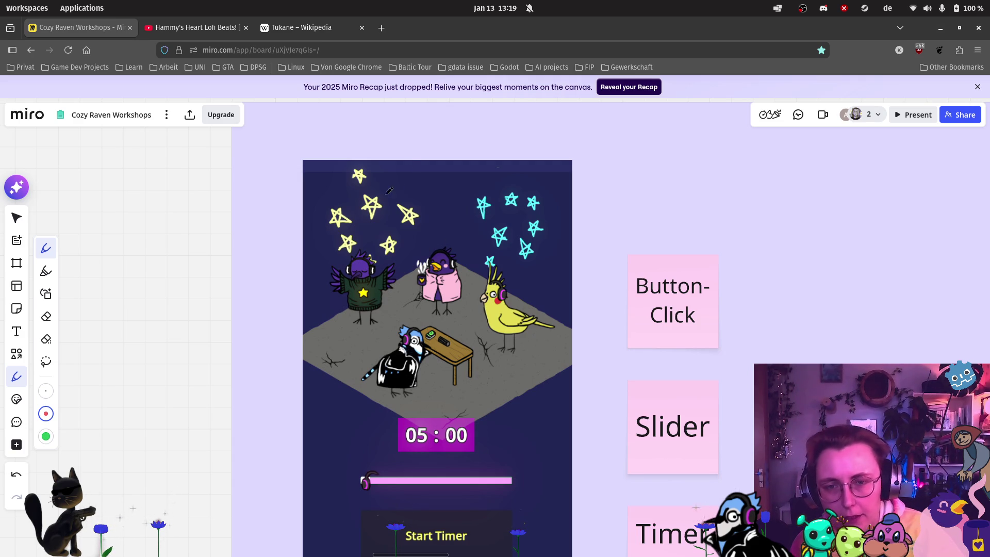
pyautogui.moveTo(403, 171)
pyautogui.mouseDown()
pyautogui.moveTo(357, 197)
pyautogui.moveTo(314, 260)
pyautogui.mouseUp()
pyautogui.moveTo(455, 174)
pyautogui.mouseDown()
pyautogui.moveTo(511, 250)
pyautogui.moveTo(574, 205)
pyautogui.mouseUp()
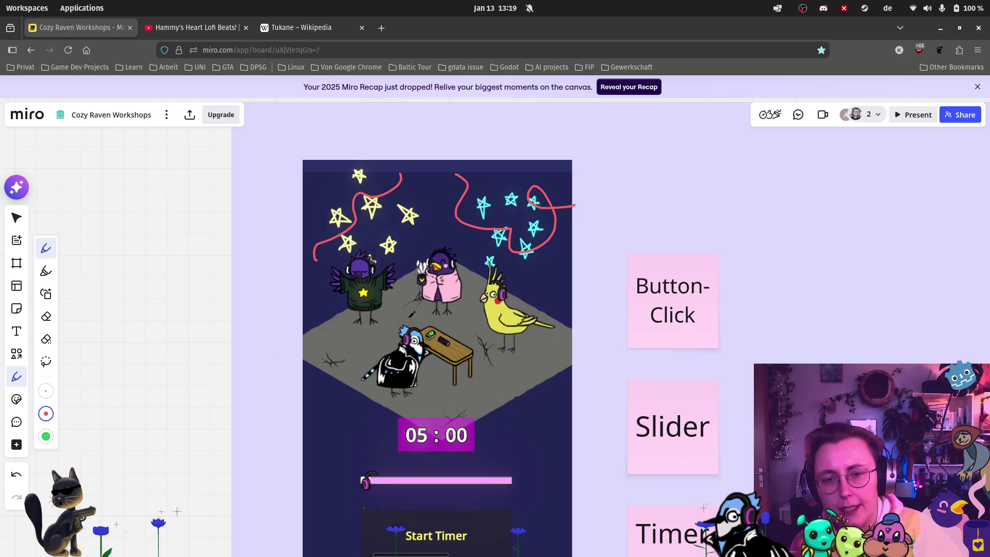
pyautogui.moveTo(463, 274)
pyautogui.mouseDown()
pyautogui.moveTo(485, 312)
pyautogui.moveTo(521, 331)
pyautogui.moveTo(540, 299)
pyautogui.moveTo(484, 266)
pyautogui.mouseUp()
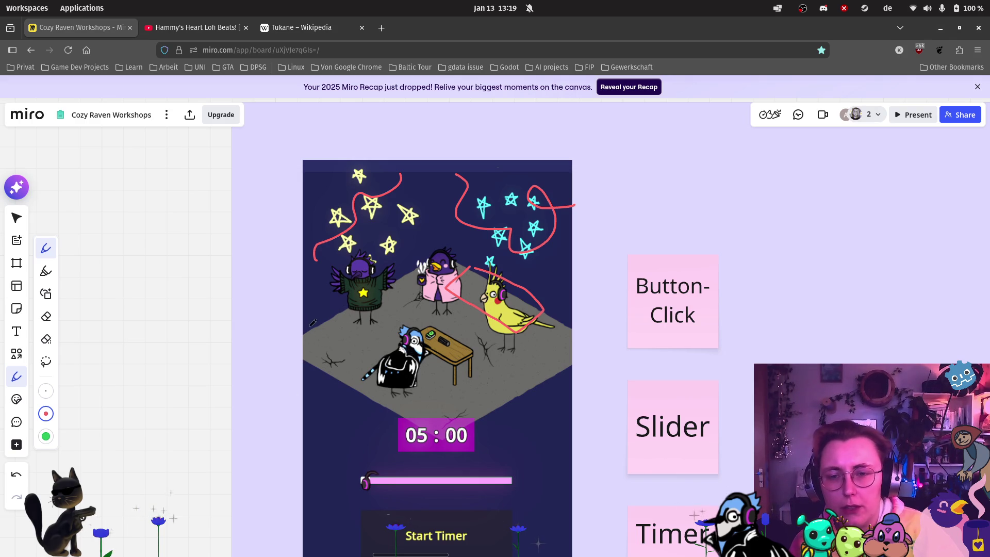
pyautogui.moveTo(302, 315)
pyautogui.mouseDown()
pyautogui.moveTo(384, 362)
pyautogui.moveTo(403, 416)
pyautogui.moveTo(355, 407)
pyautogui.moveTo(303, 362)
pyautogui.mouseUp()
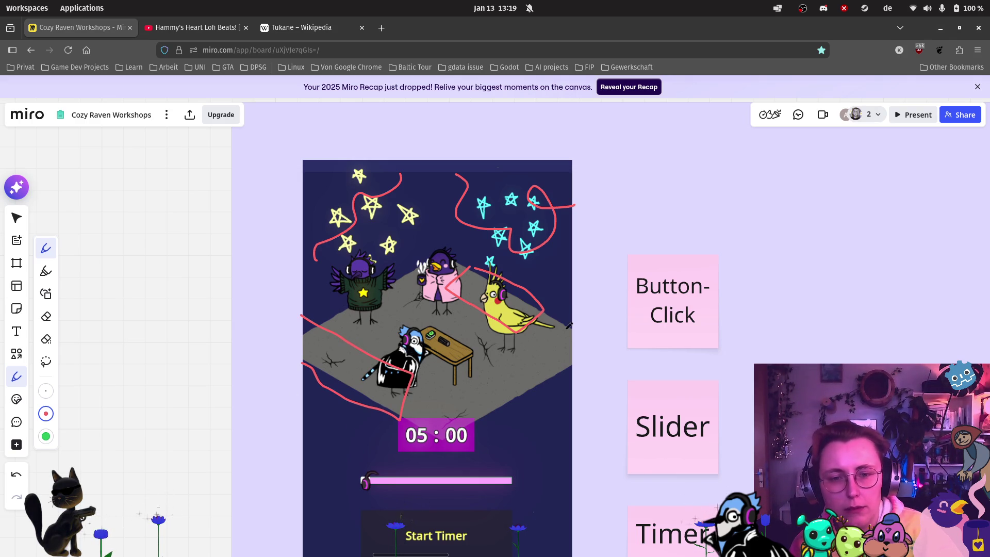
pyautogui.moveTo(574, 337)
pyautogui.mouseDown()
pyautogui.moveTo(520, 403)
pyautogui.moveTo(571, 377)
pyautogui.moveTo(576, 328)
pyautogui.mouseUp()
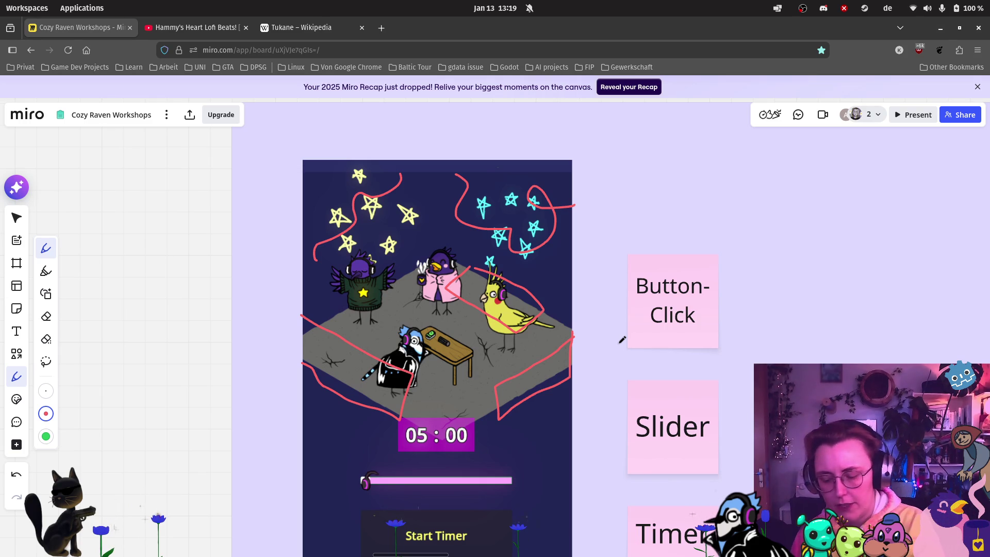
pyautogui.hotkey('ctrl', 'z')
pyautogui.hotkey('ctrl', 'z')
pyautogui.hotkey('ctrl', 'z')
pyautogui.hotkey('ctrl', 'z')
pyautogui.hotkey('ctrl', 'z')
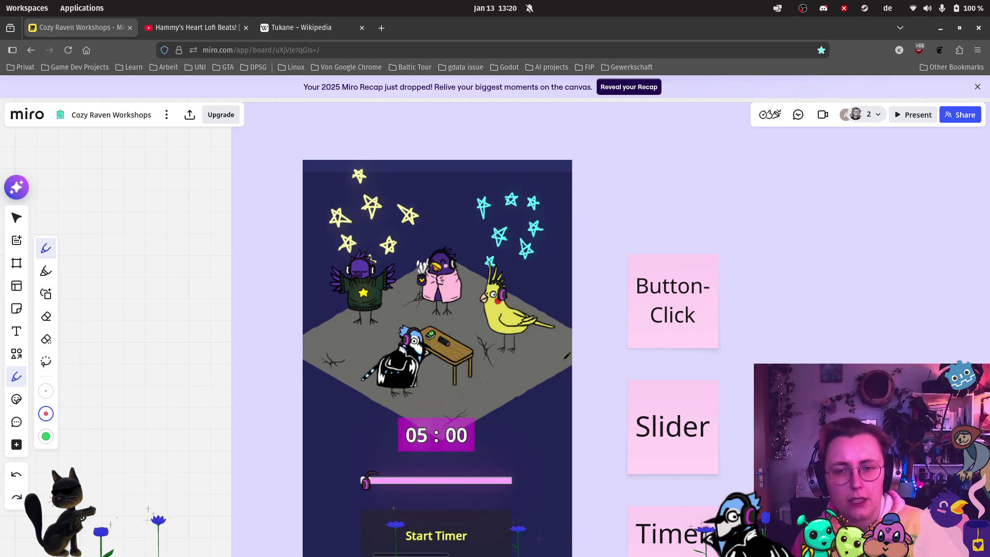
pyautogui.scroll(-3, 564, 355)
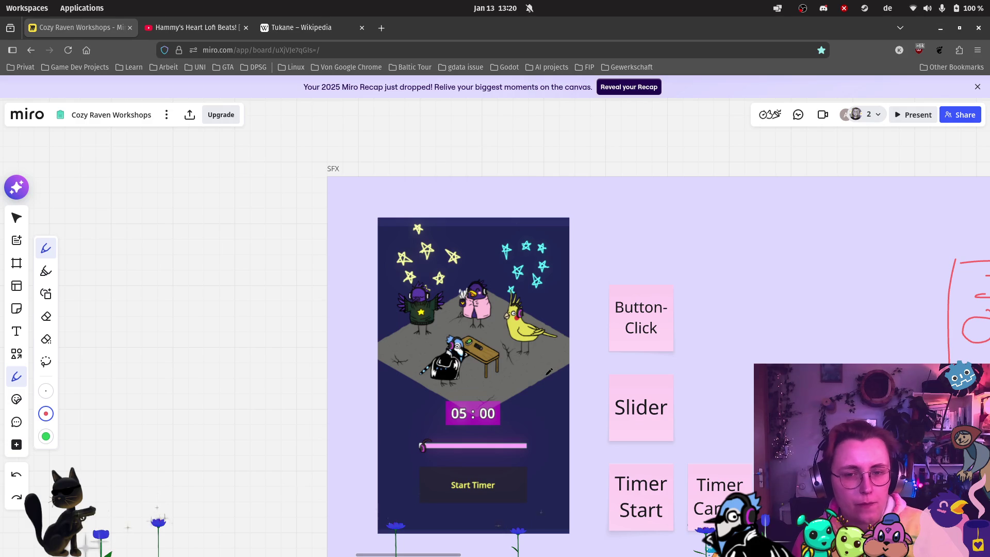
pyautogui.scroll(5, 392, 273)
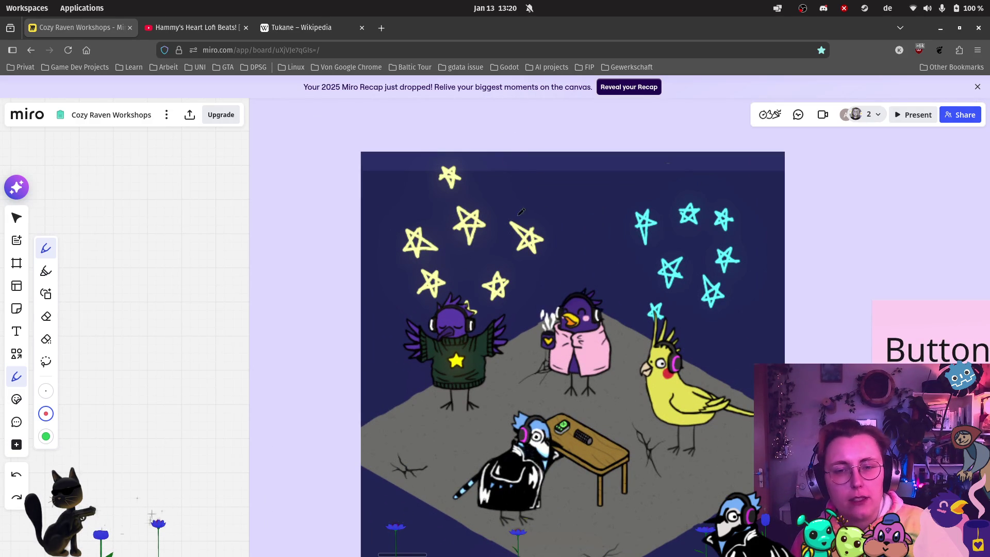
pyautogui.moveTo(503, 186)
pyautogui.mouseDown()
pyautogui.moveTo(515, 203)
pyautogui.moveTo(400, 273)
pyautogui.moveTo(320, 208)
pyautogui.mouseUp()
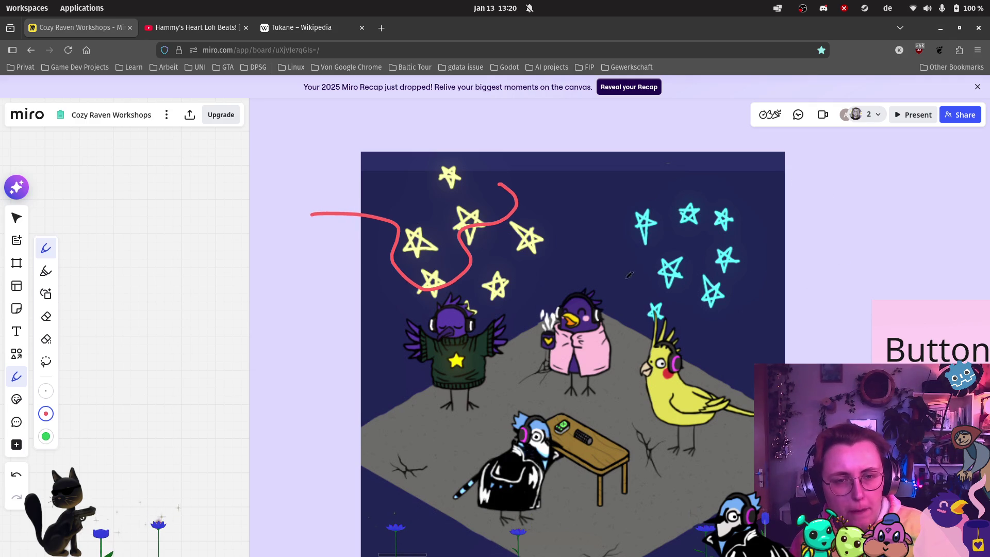
pyautogui.moveTo(645, 181)
pyautogui.mouseDown()
pyautogui.moveTo(696, 243)
pyautogui.moveTo(762, 296)
pyautogui.moveTo(800, 281)
pyautogui.mouseUp()
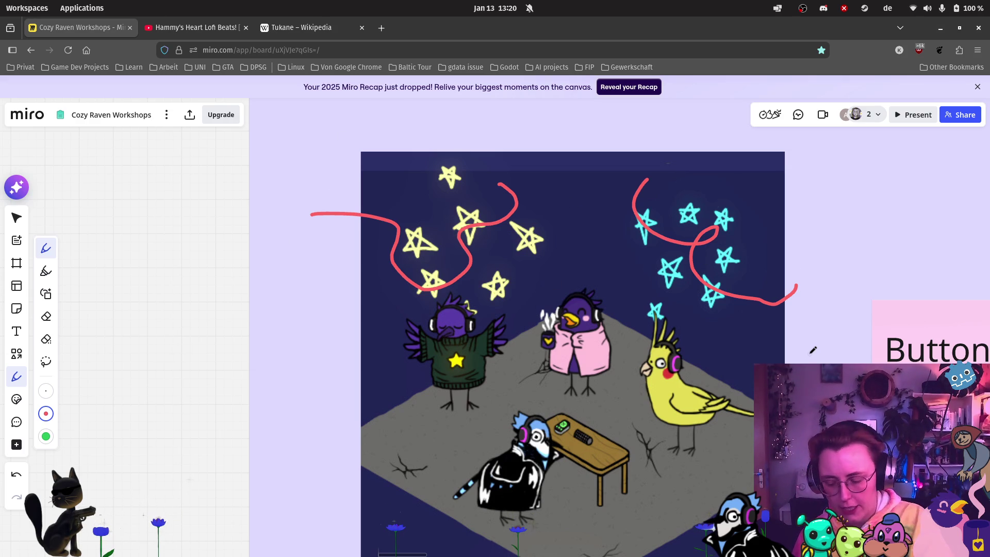
pyautogui.hotkey('ctrl', 'z')
pyautogui.hotkey('ctrl', 'z')
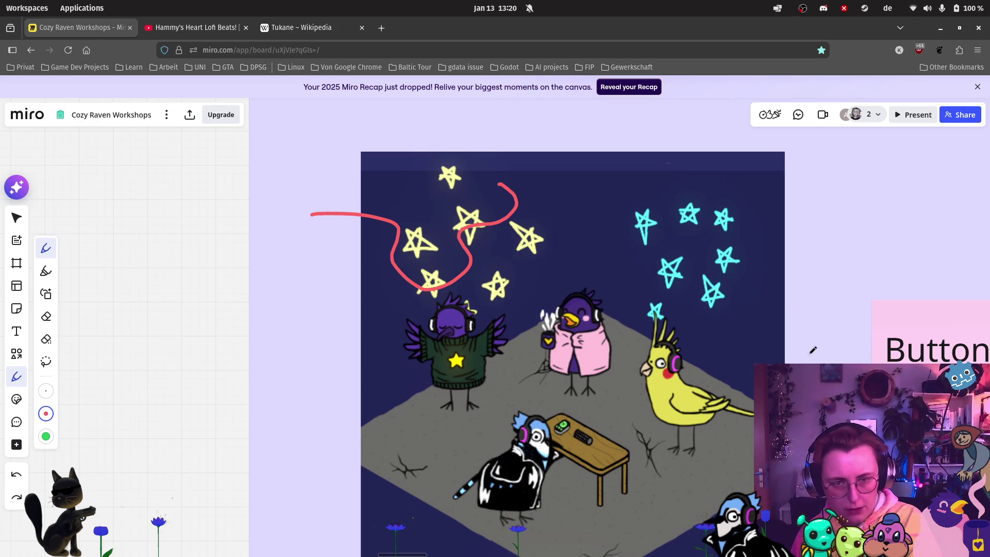
pyautogui.scroll(-2, 804, 343)
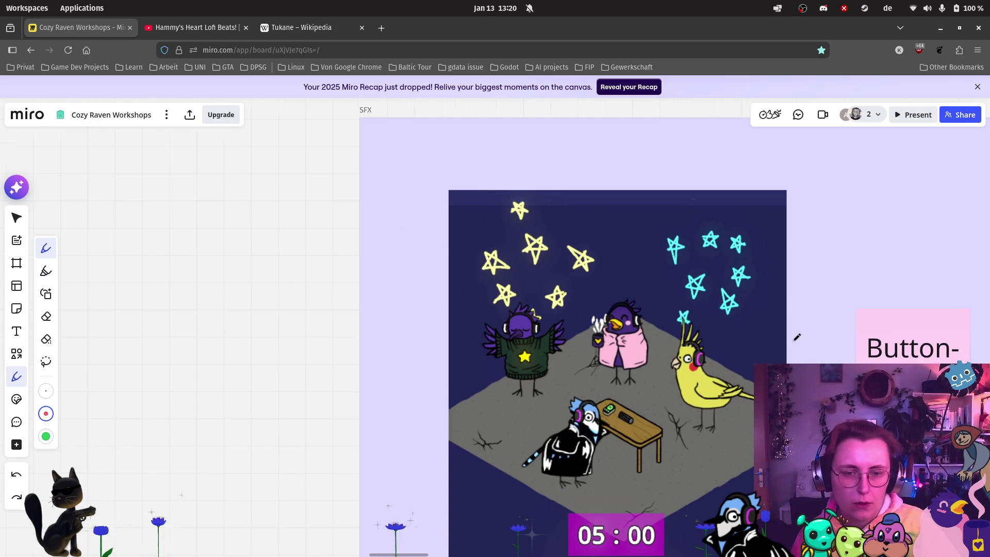
pyautogui.scroll(-3, 797, 337)
pyautogui.scroll(-1, 758, 332)
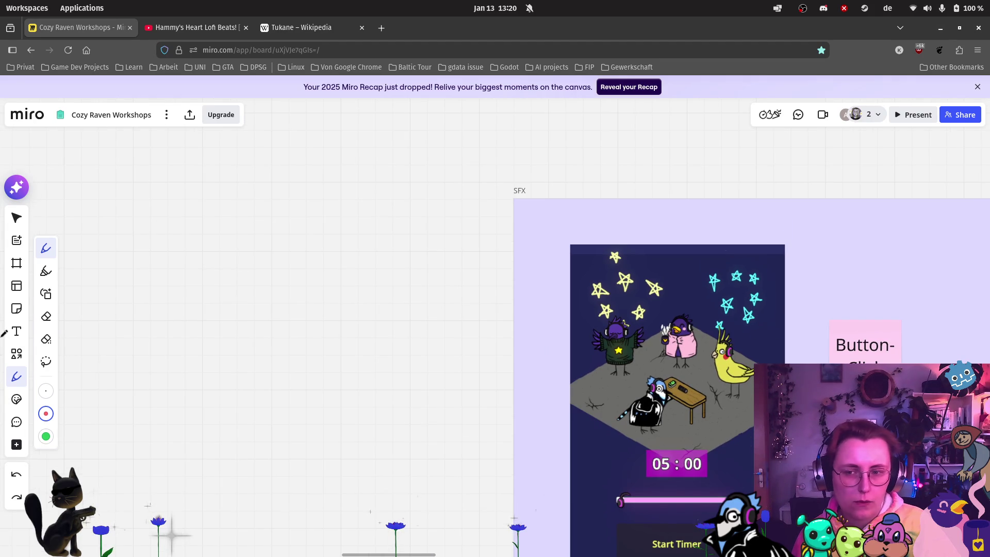
pyautogui.click(17, 217)
# Pan across the board to locate the Prototype plan kanban.
pyautogui.scroll(-2, 494, 236)
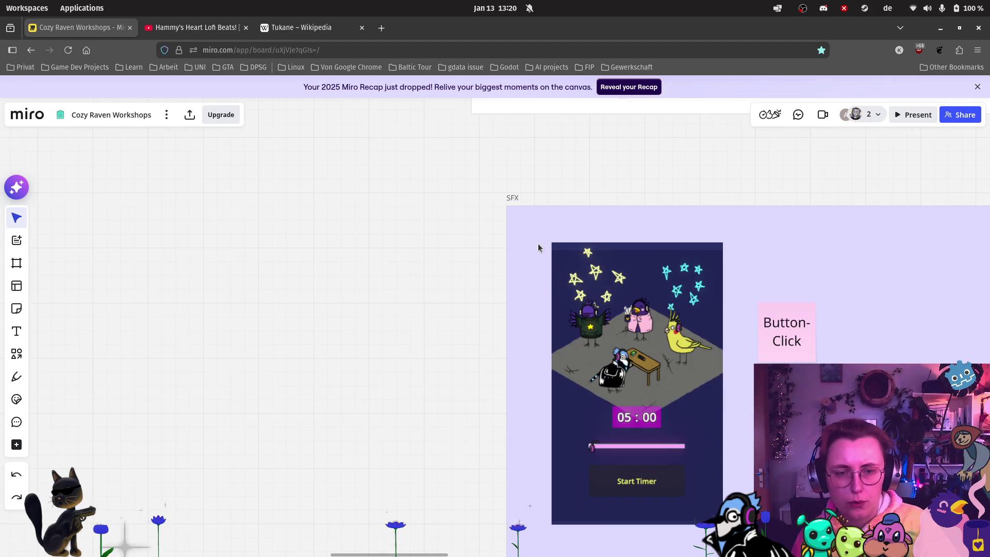
pyautogui.hscroll(5, 539, 243)
pyautogui.scroll(-2, 664, 249)
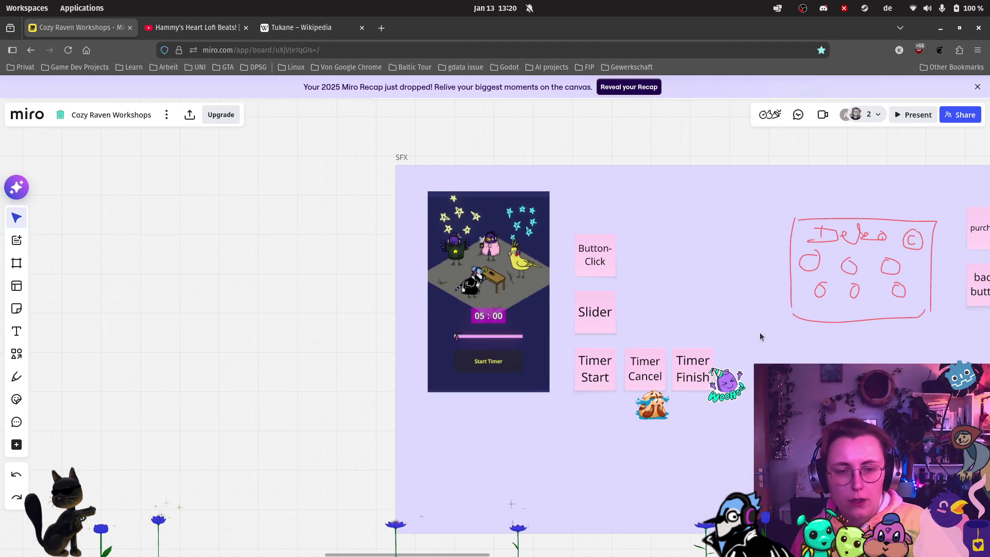
pyautogui.scroll(-1, 752, 333)
pyautogui.hscroll(5, 722, 345)
pyautogui.hscroll(15, 685, 396)
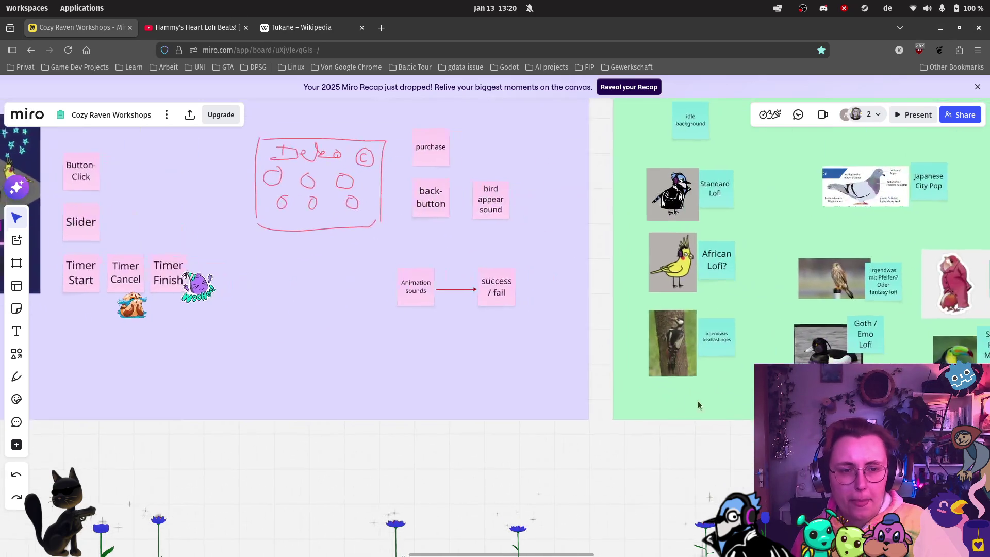
pyautogui.hscroll(2, 702, 425)
pyautogui.scroll(2, 702, 425)
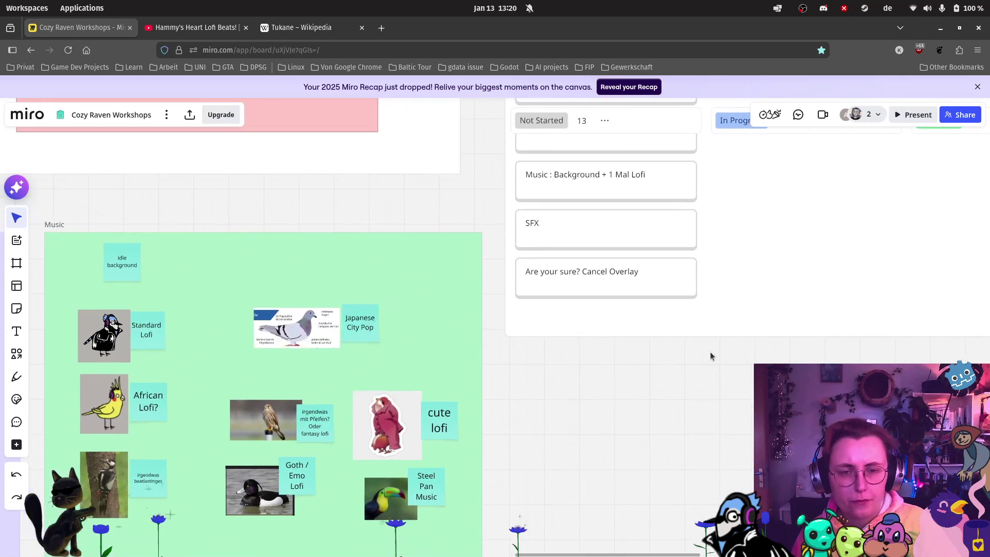
pyautogui.scroll(7, 681, 326)
pyautogui.hscroll(2, 681, 326)
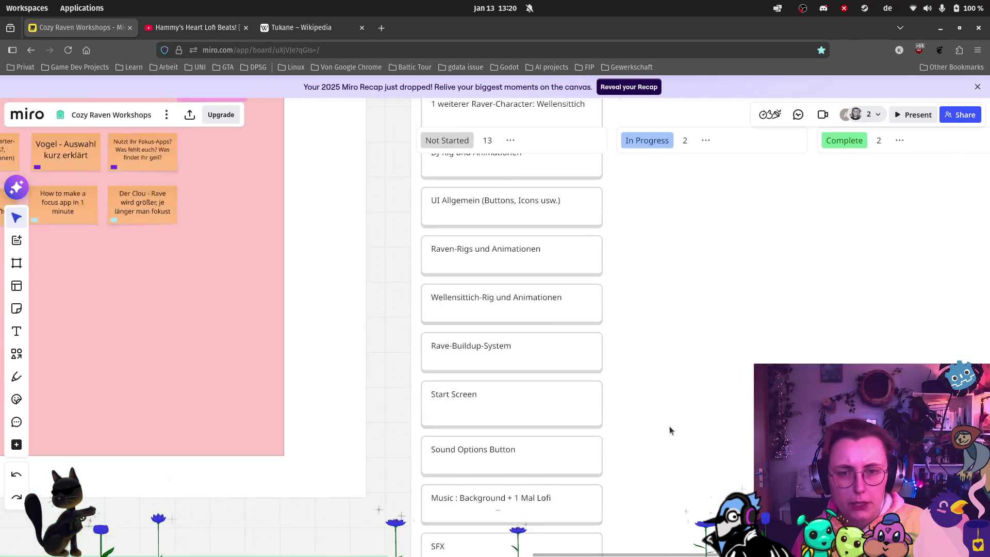
pyautogui.scroll(4, 617, 416)
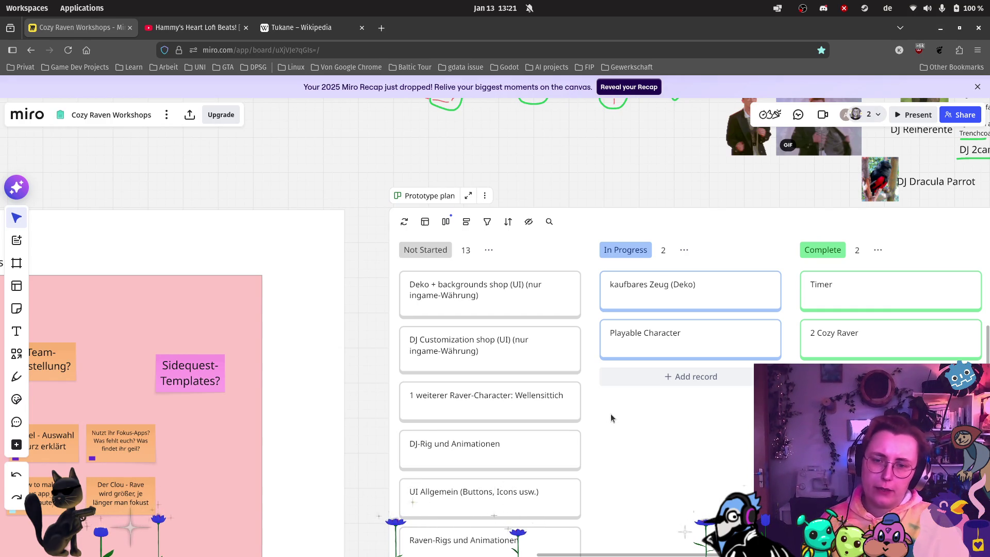
pyautogui.scroll(-1, 610, 415)
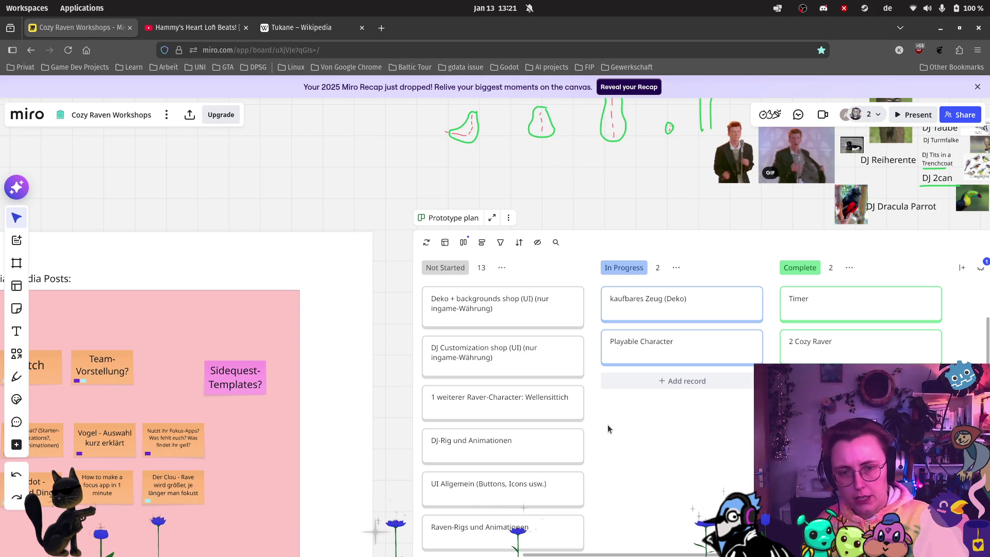
pyautogui.scroll(-1, 607, 425)
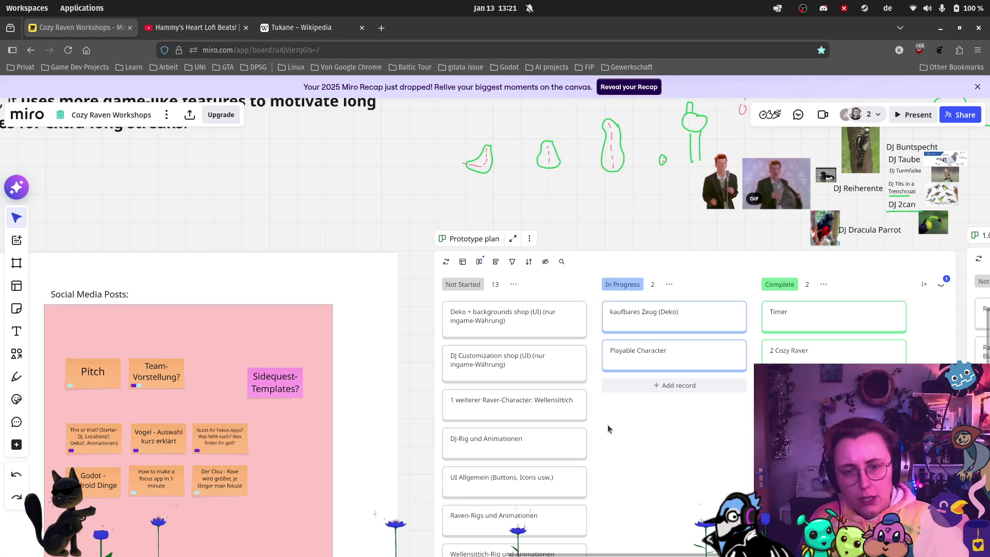
# Move the 'Start Screen' card from Not Started into the In Progress column.
pyautogui.moveTo(608, 425); pyautogui.dragTo(617, 313)
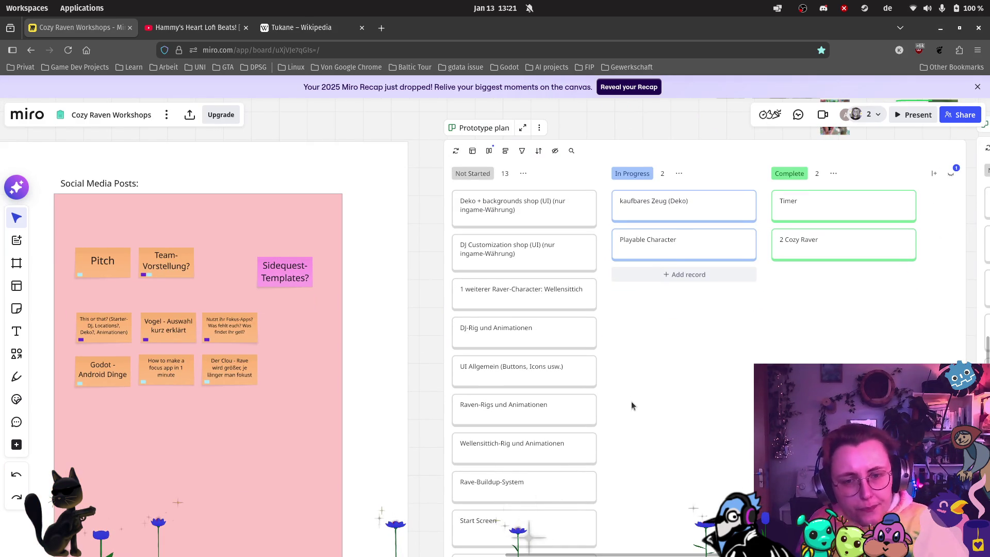
pyautogui.scroll(1, 631, 401)
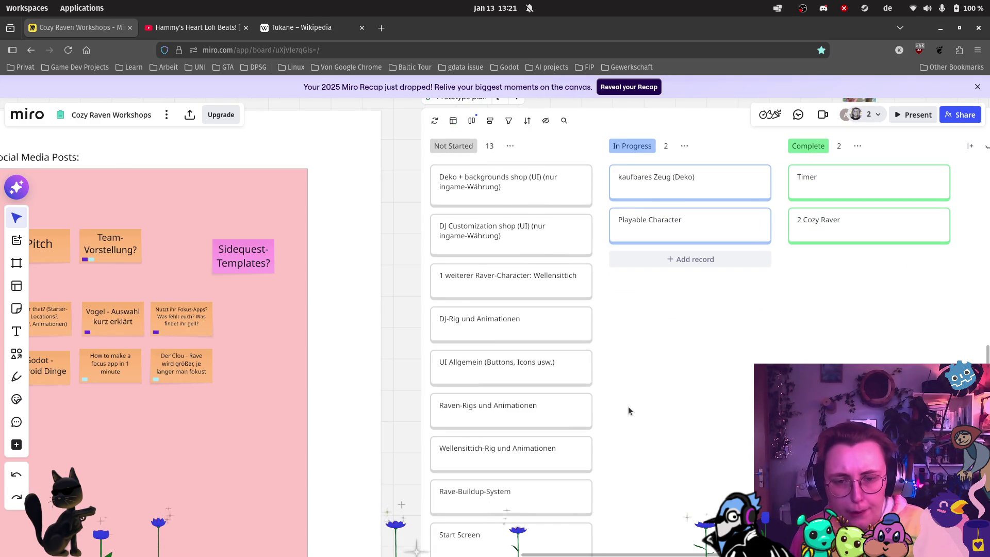
pyautogui.scroll(-1, 628, 407)
pyautogui.scroll(1, 614, 487)
pyautogui.scroll(-1, 612, 500)
pyautogui.moveTo(611, 505); pyautogui.dragTo(627, 298)
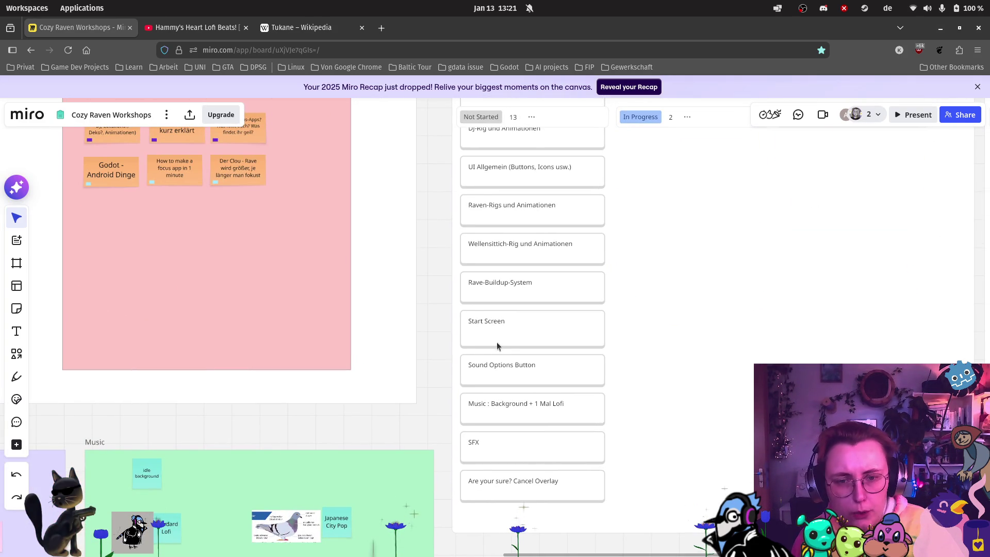
pyautogui.moveTo(648, 183); pyautogui.dragTo(584, 285)
pyautogui.moveTo(497, 415)
pyautogui.mouseDown()
pyautogui.moveTo(617, 252)
pyautogui.moveTo(639, 191)
pyautogui.mouseUp()
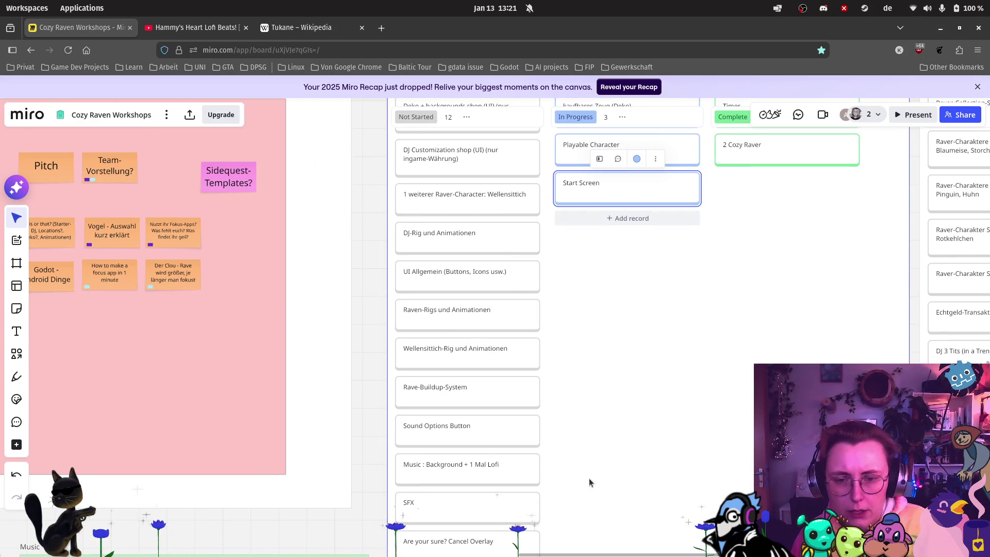
# Pan past the Music frame to the pink workshop-topics frame with the 'Pitch' notes.
pyautogui.scroll(-1, 595, 456)
pyautogui.moveTo(602, 456); pyautogui.dragTo(590, 397)
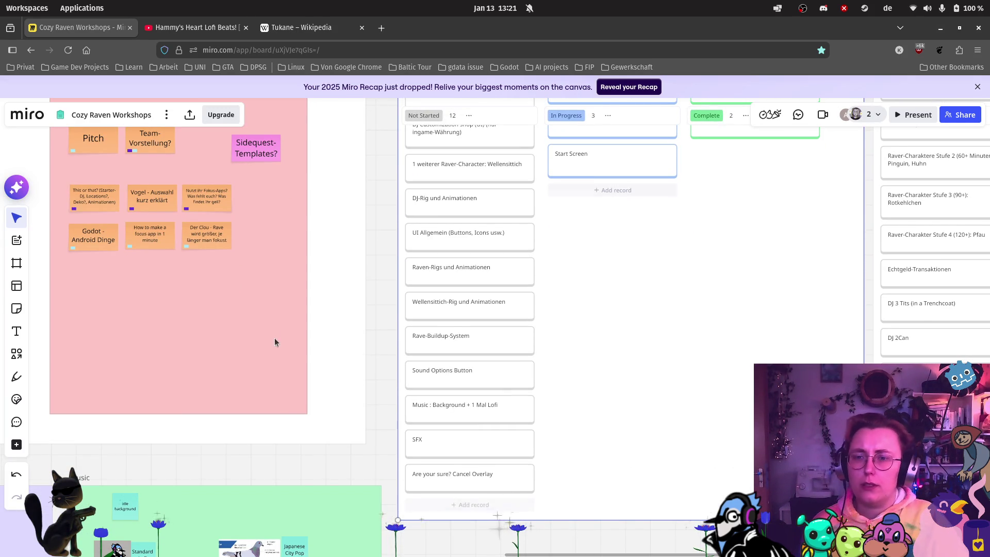
pyautogui.scroll(5, 205, 163)
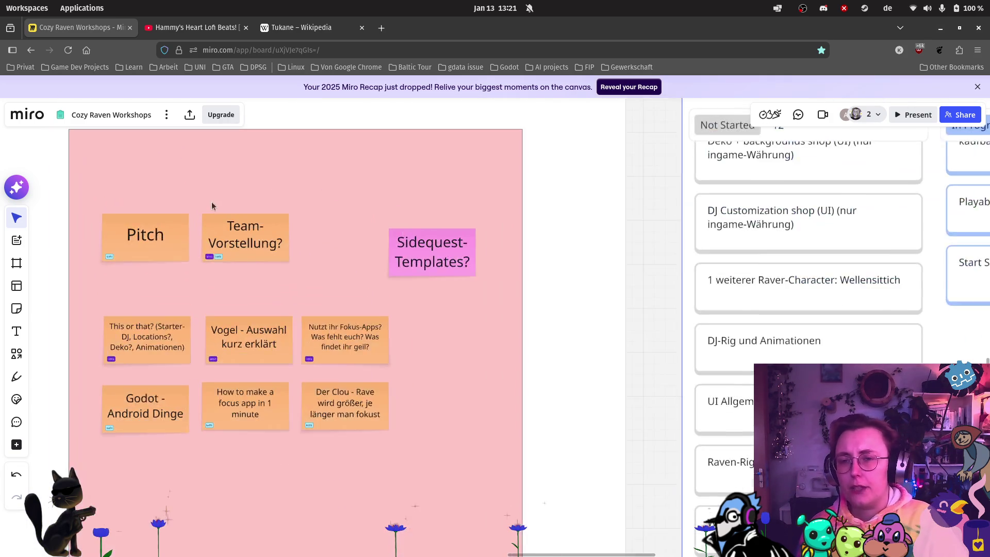
pyautogui.hscroll(-3, 435, 293)
pyautogui.scroll(-1, 435, 293)
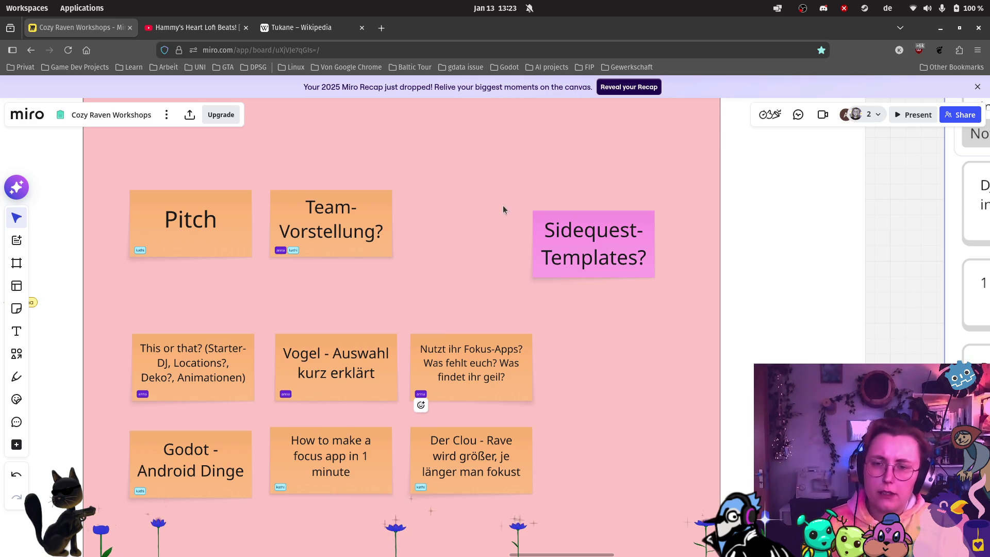
pyautogui.scroll(-3, 456, 263)
pyautogui.scroll(-2, 375, 291)
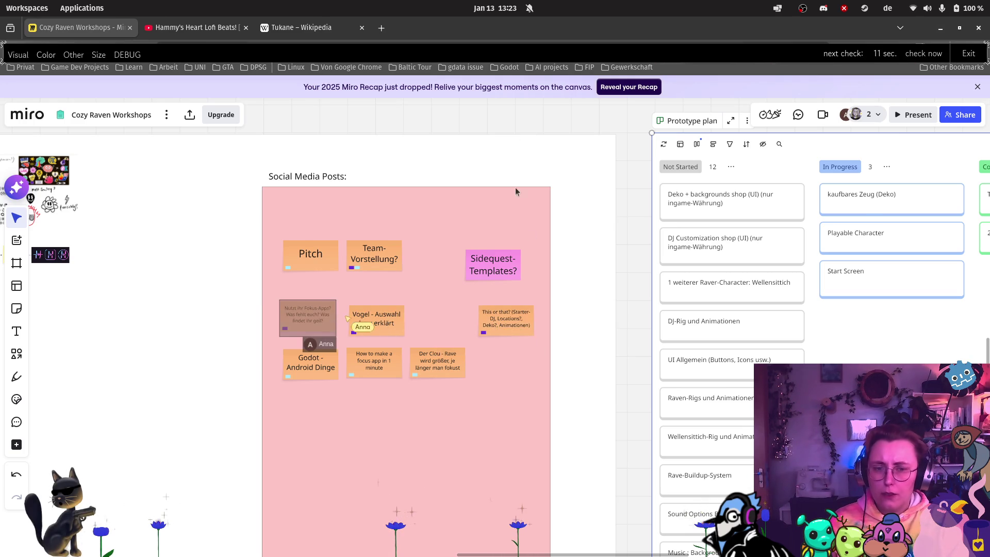
pyautogui.scroll(-1, 810, 316)
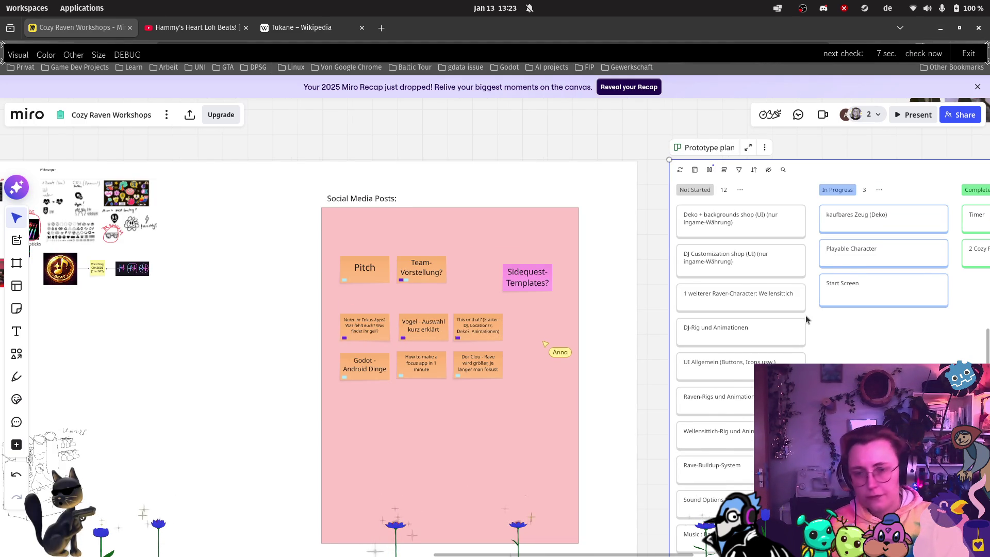
pyautogui.scroll(-1, 807, 314)
pyautogui.scroll(-1, 776, 319)
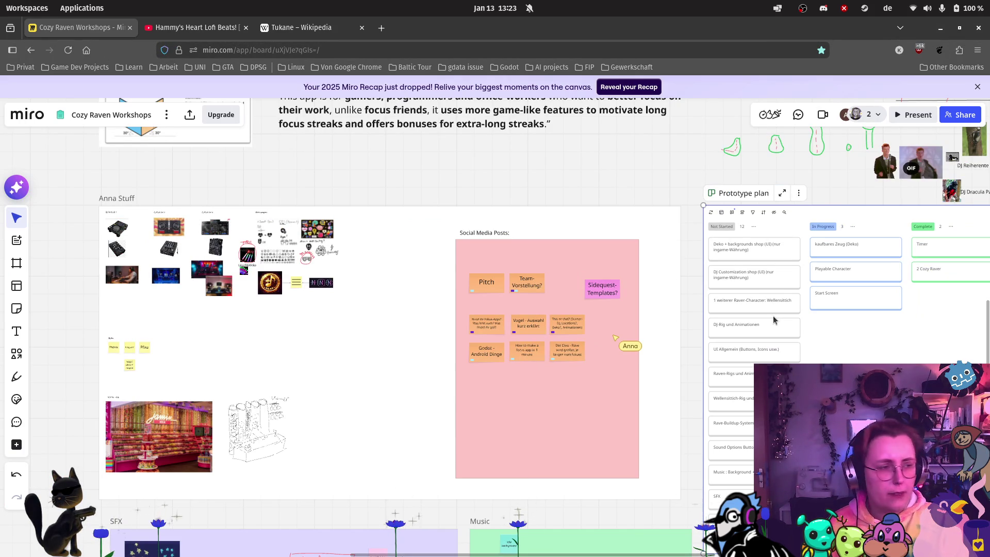
pyautogui.scroll(-1, 689, 363)
pyautogui.moveTo(688, 357)
pyautogui.mouseDown()
pyautogui.moveTo(641, 248)
pyautogui.moveTo(529, 215)
pyautogui.mouseUp()
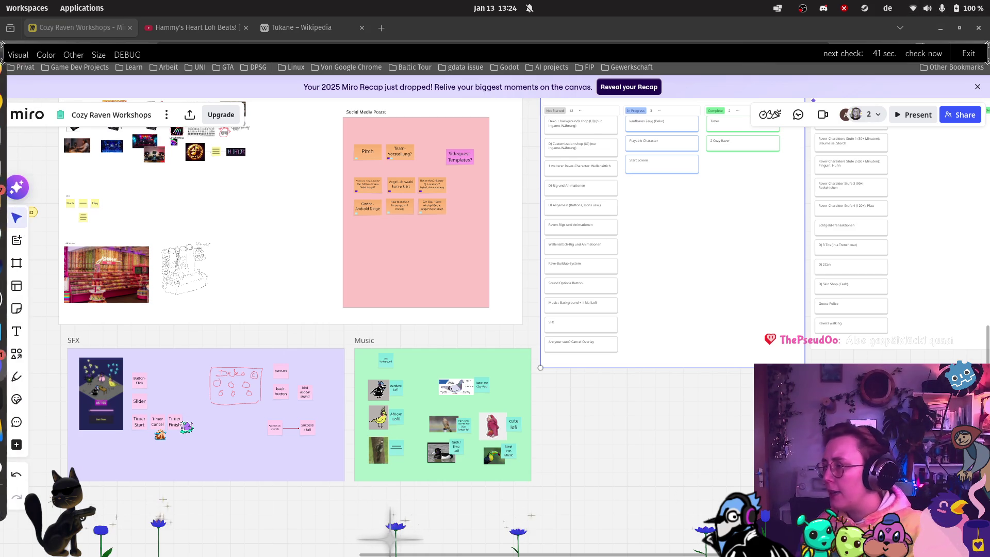
pyautogui.moveTo(7, 335)
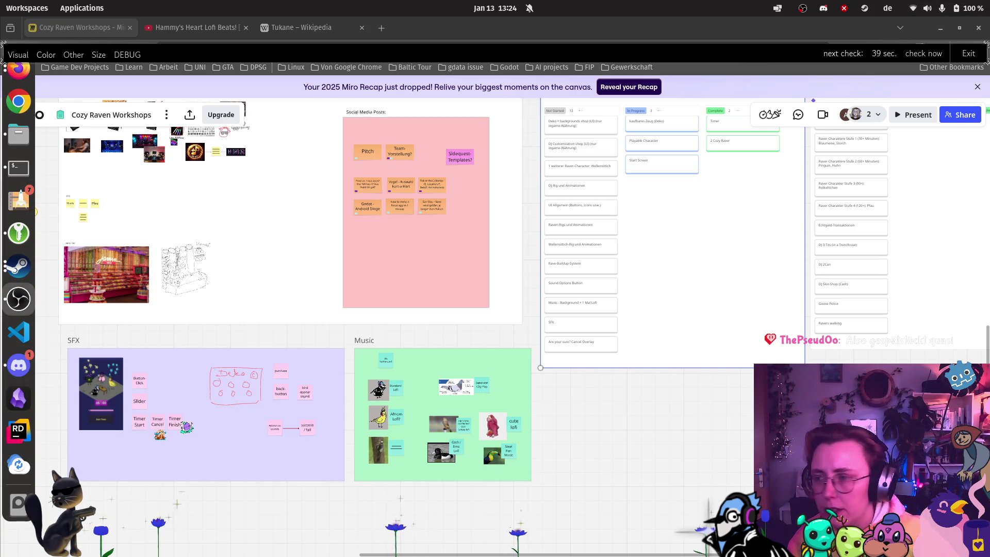